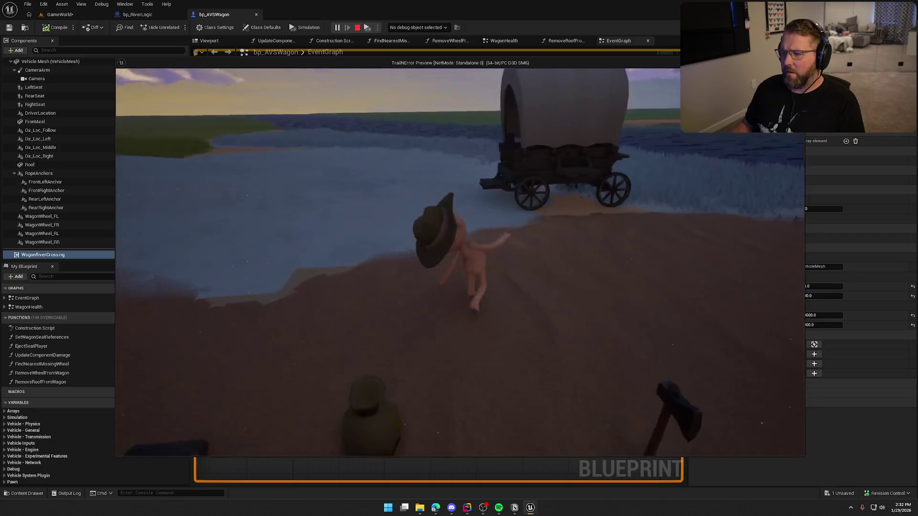
Board the covered wagon, drive it into the river so it floats, then stop the game.
key(e)
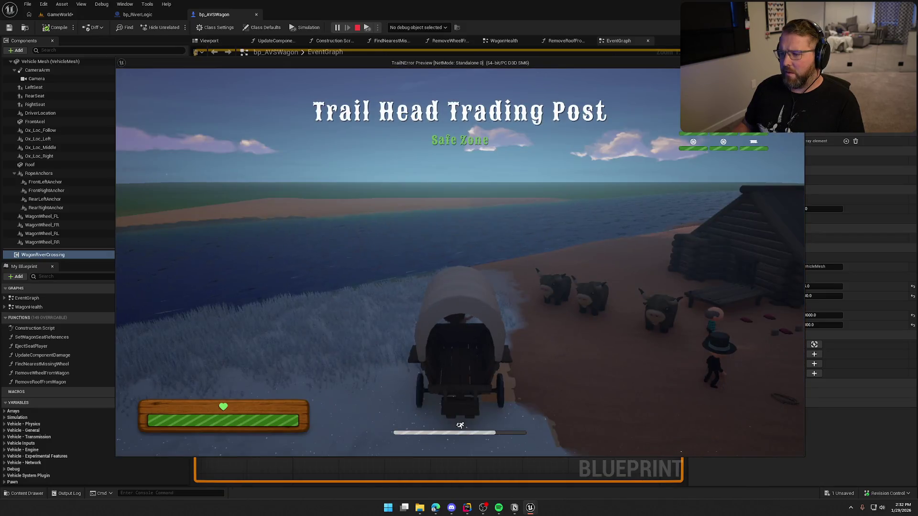
key(w)
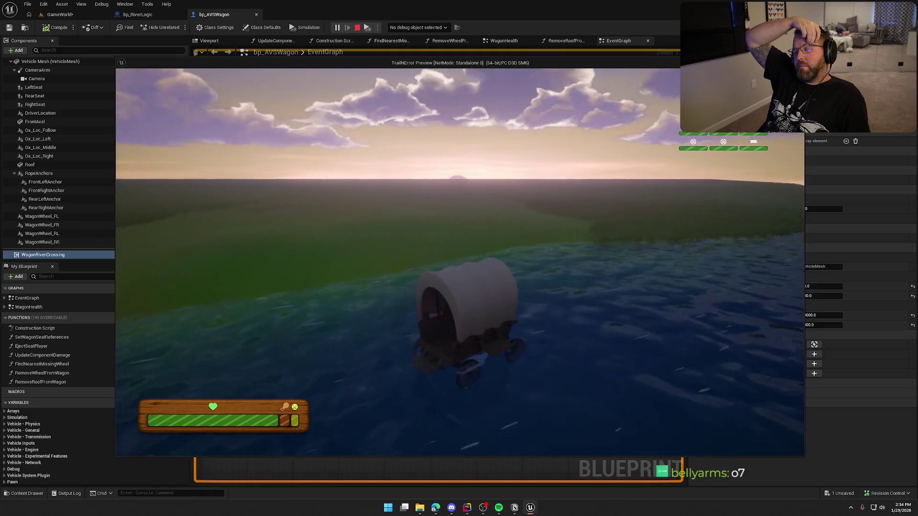
key(Escape)
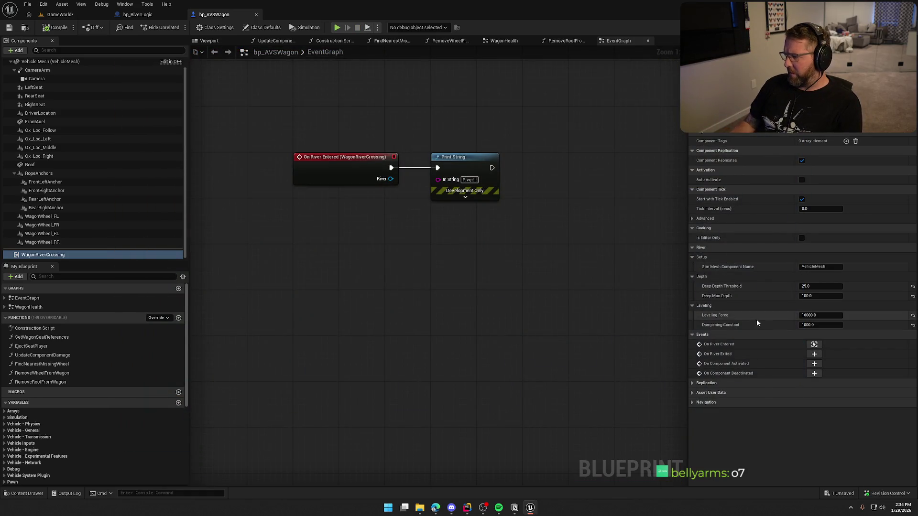
Set Deep Max Depth to 75 and Deep Depth Threshold to 15, then save the wagon blueprint.
click(805, 296)
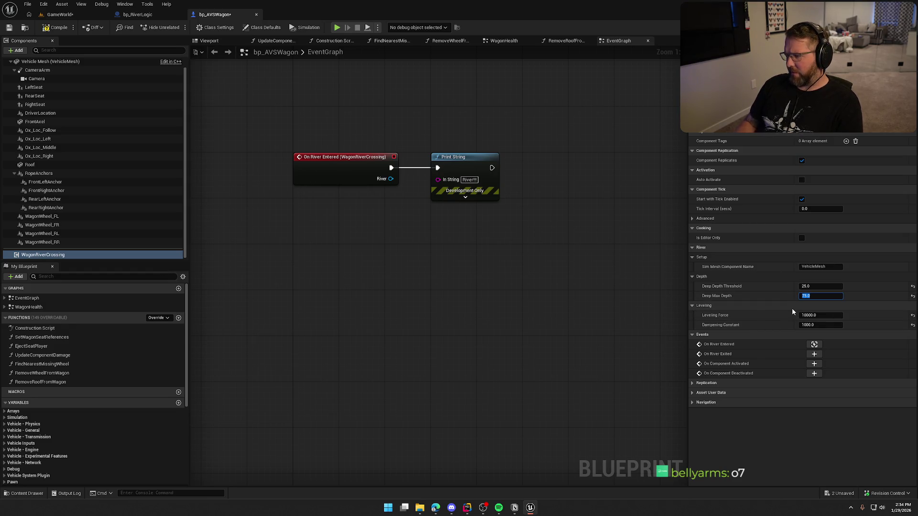
click(808, 287)
text(15)
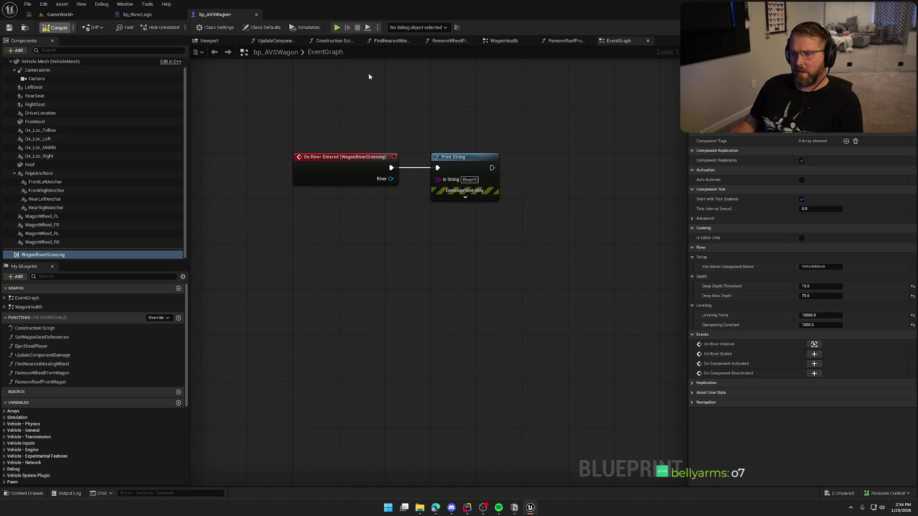
key(ctrl+s)
Play-test by driving the wagon across the river onto the far sandy bank, then stop.
key(alt+p)
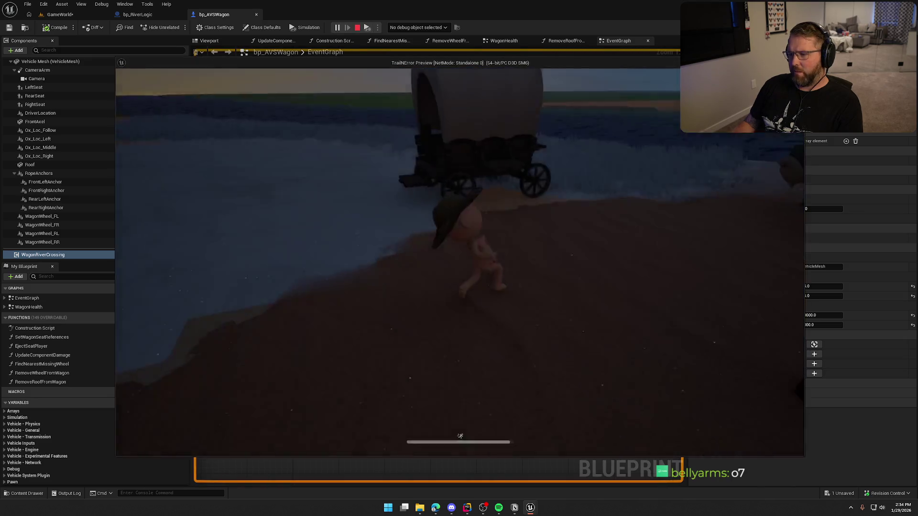
key(e)
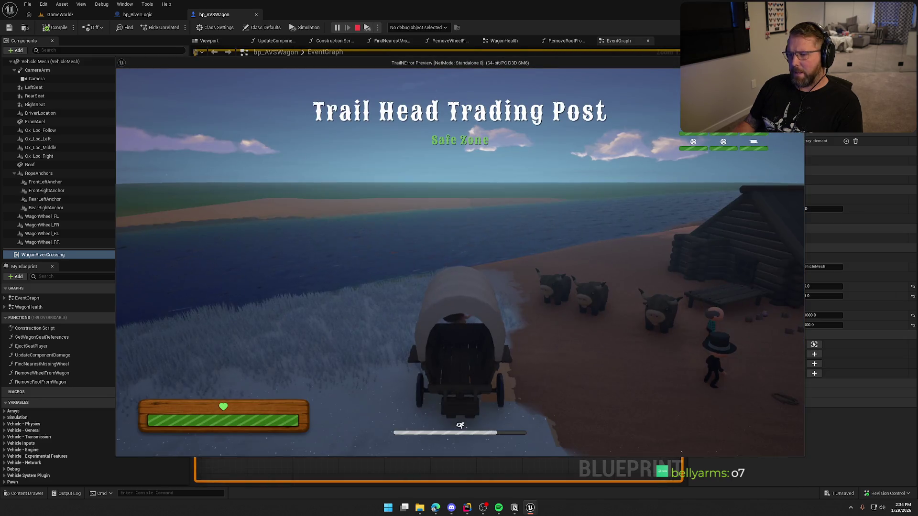
key(w)
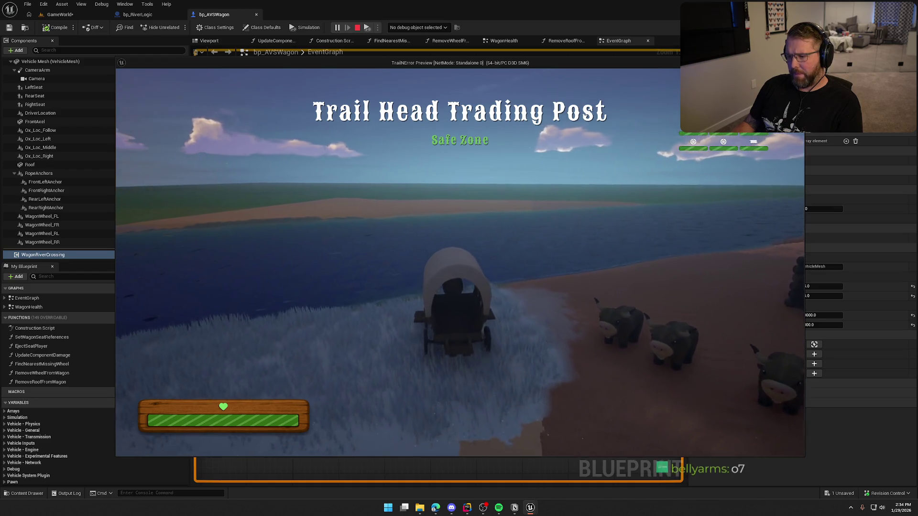
key(w)
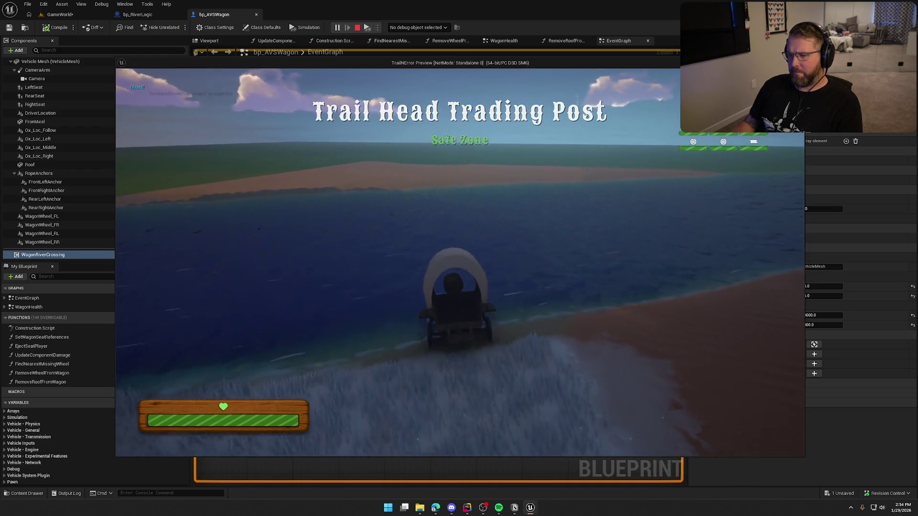
key(w)
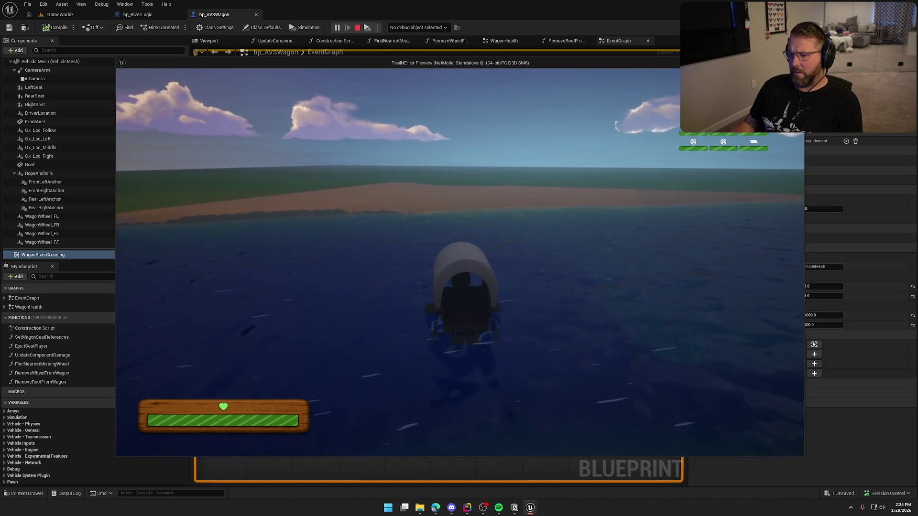
key(w)
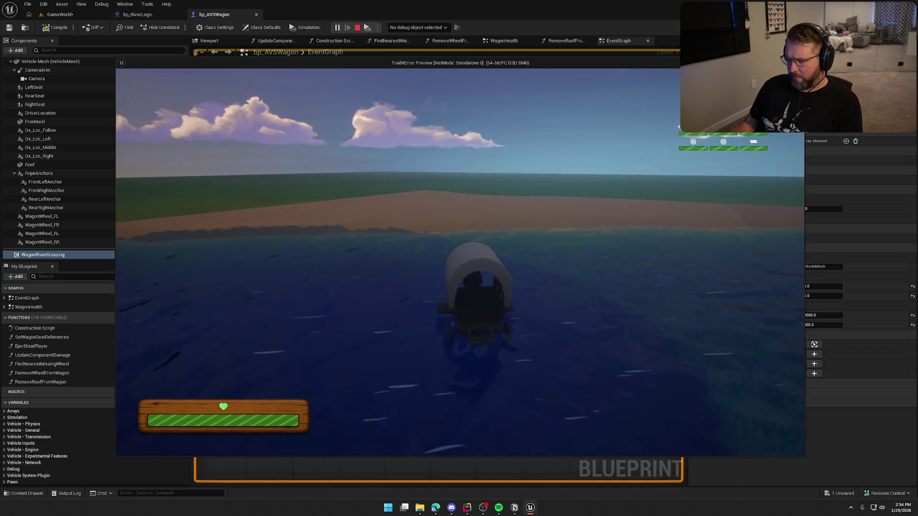
key(w)
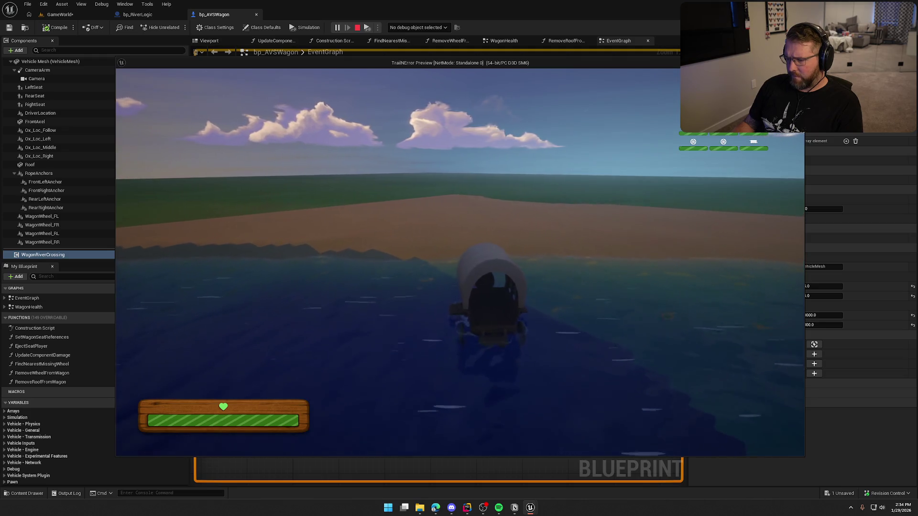
key(w)
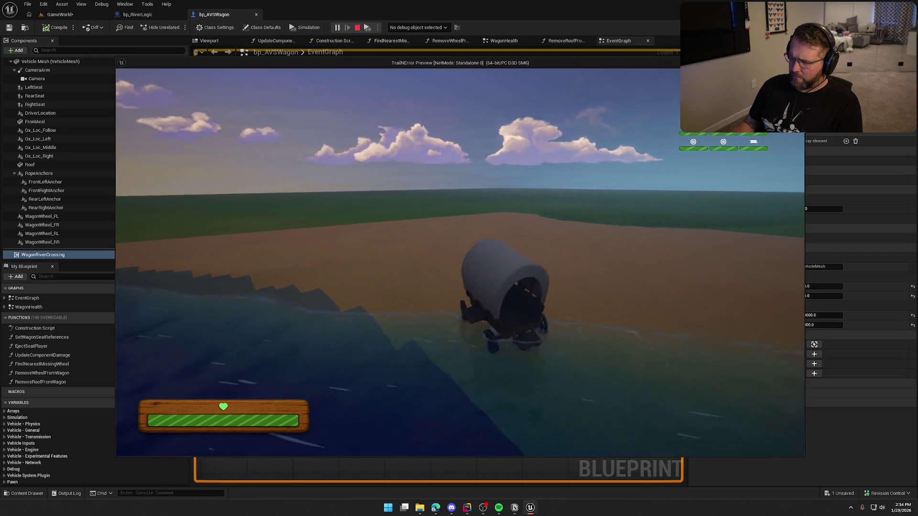
key(w)
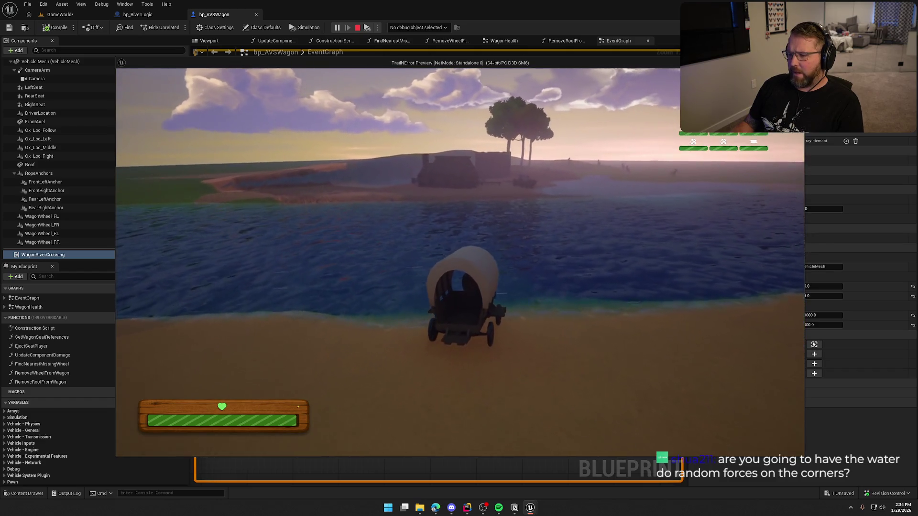
key(w)
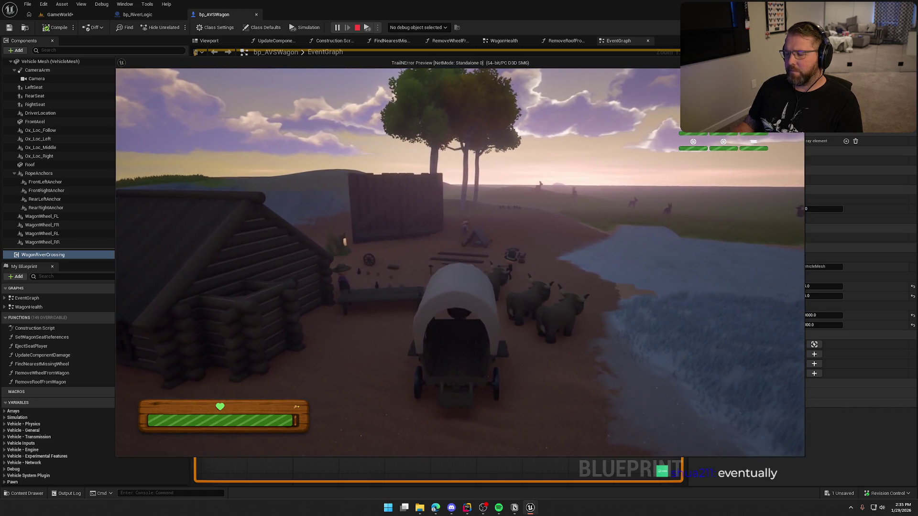
key(Escape)
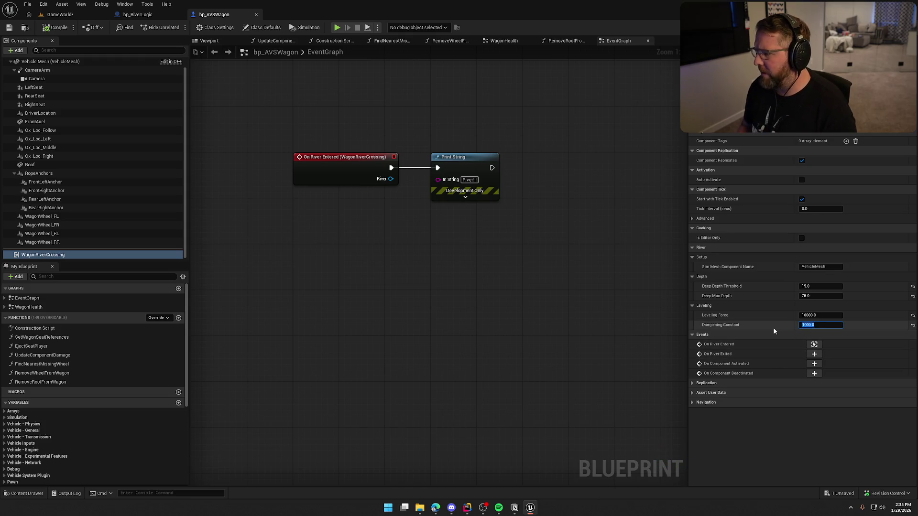
Change the river Dampening Constant from 1000 to 750 and start a Play in Editor test.
text(750)
key(Return)
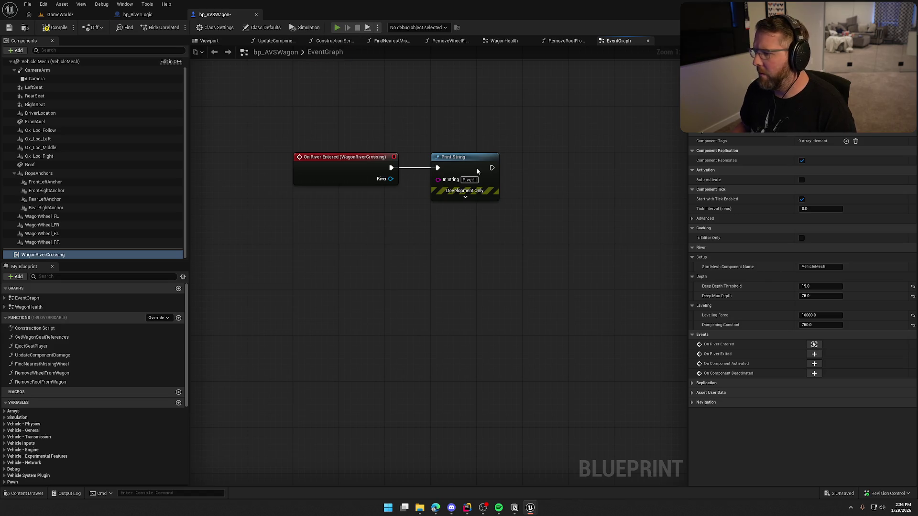
key(alt+p)
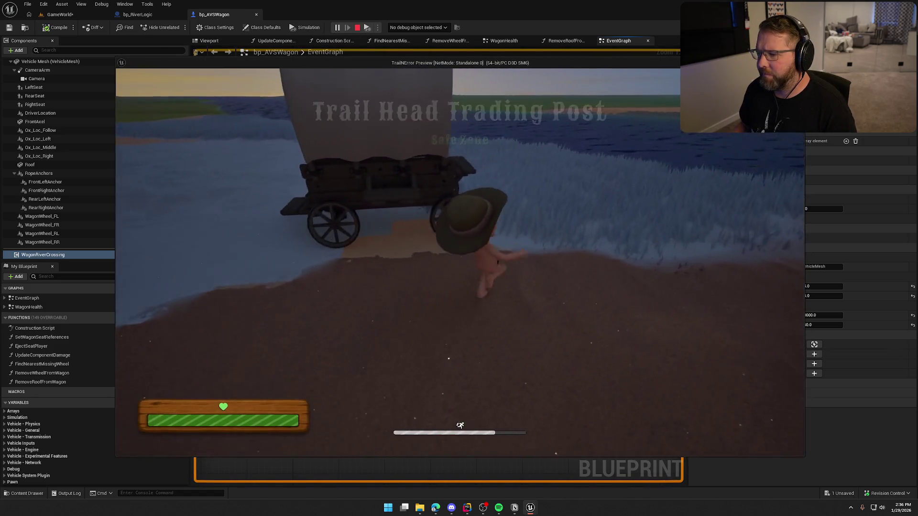
Drive the wagon through the river onto the sandy shore, then stop the game.
key(w)
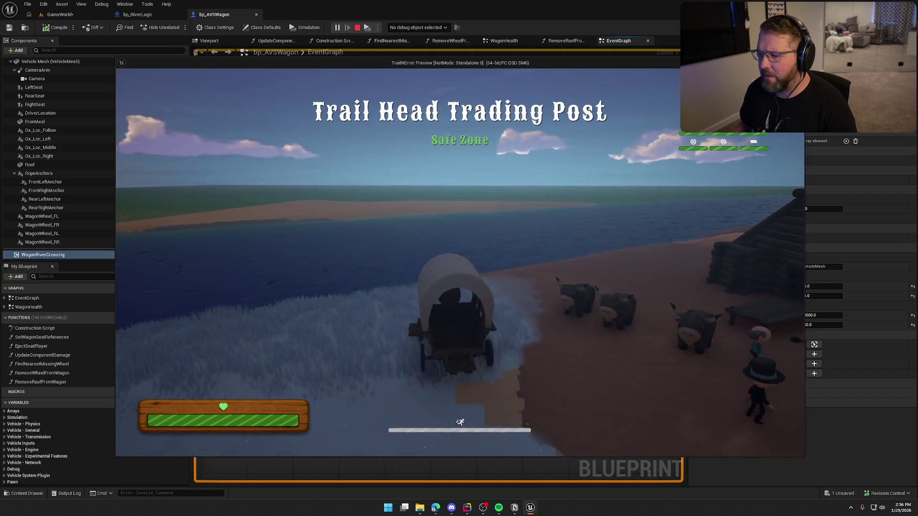
key(w)
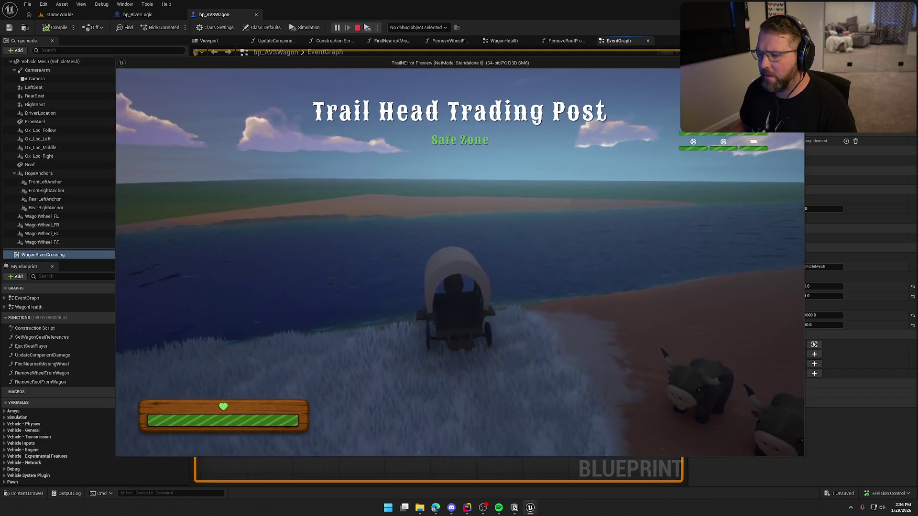
key(w)
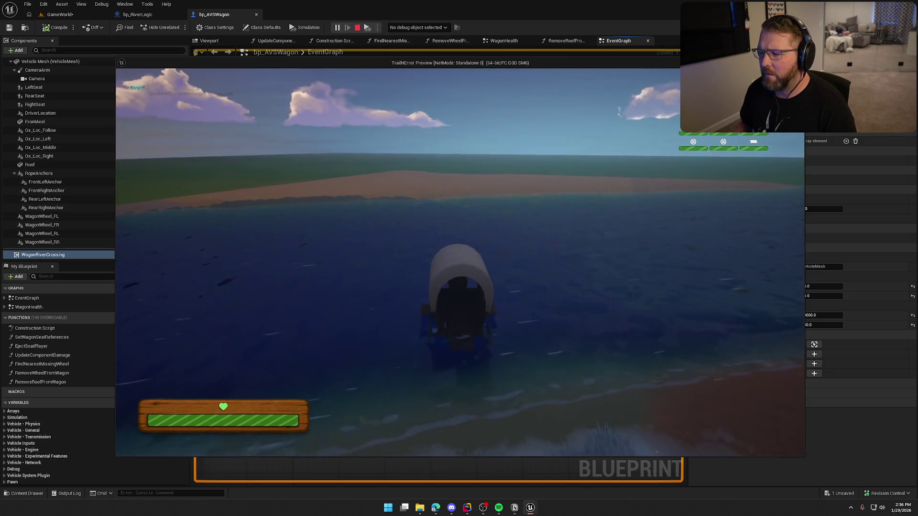
key(w)
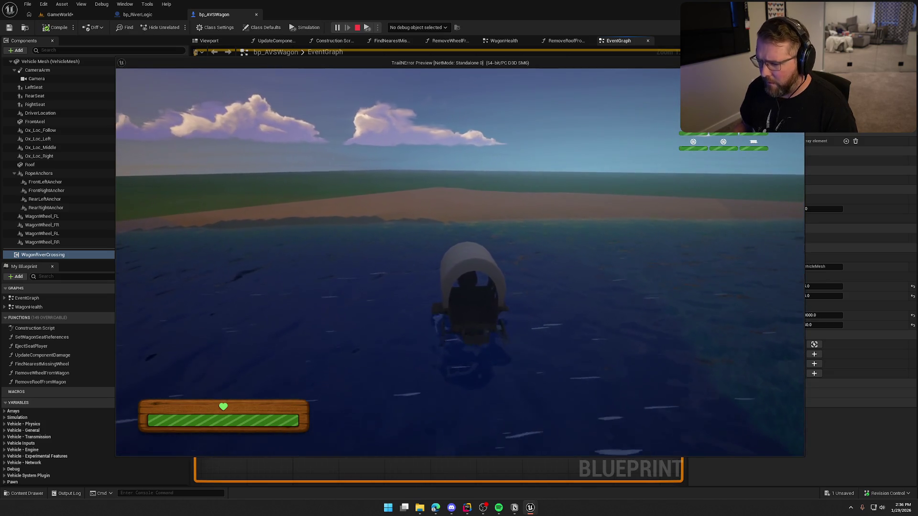
key(w)
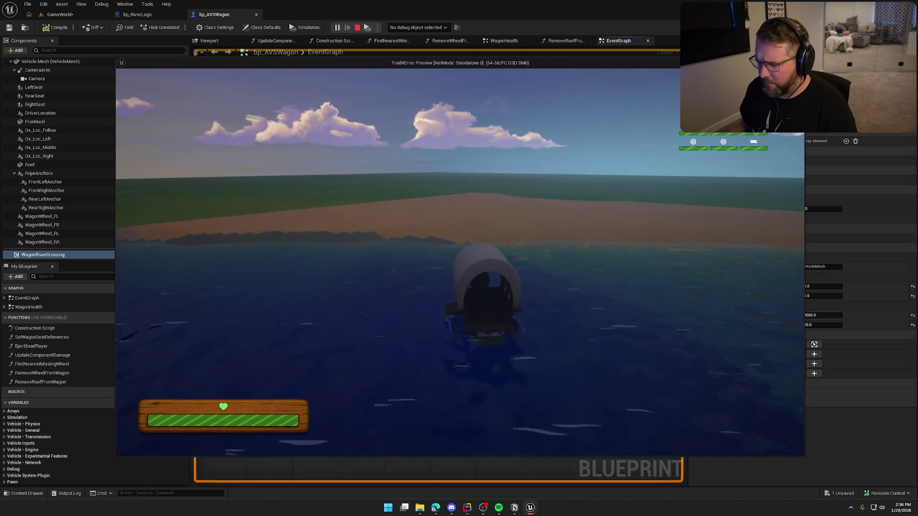
key(w)
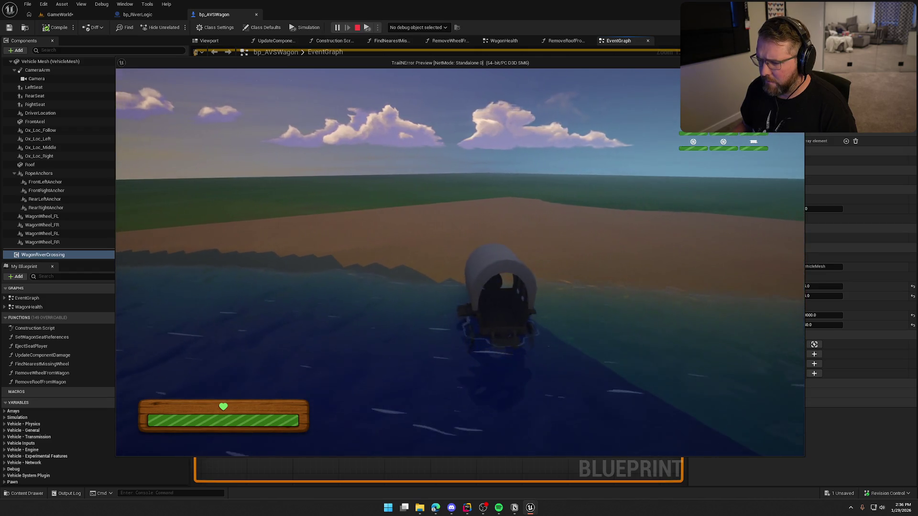
key(w)
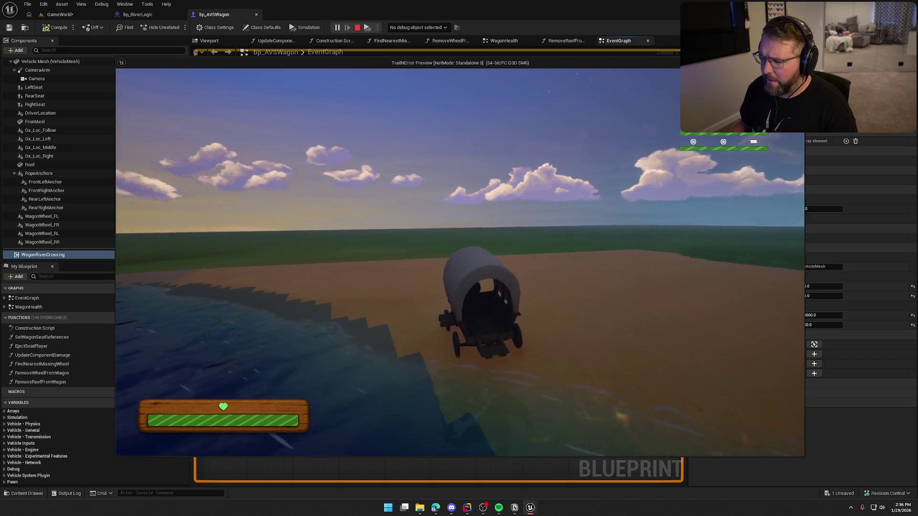
key(w)
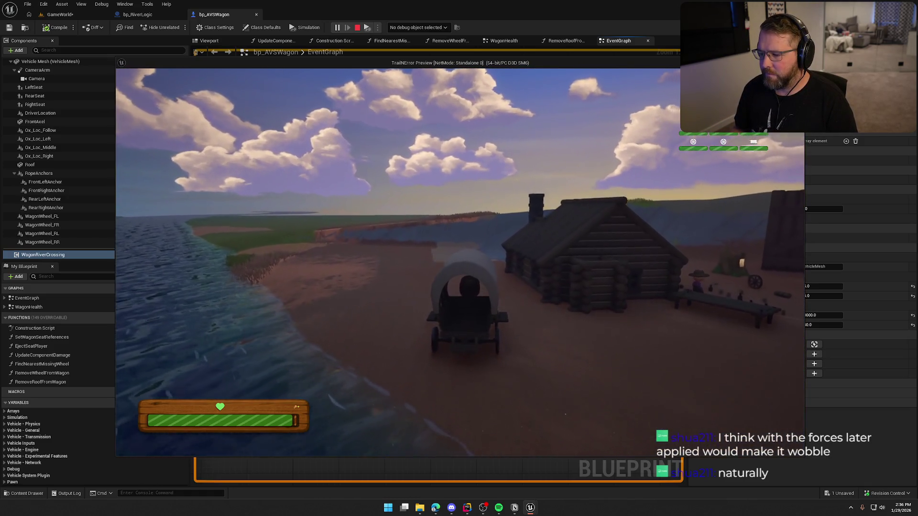
key(Escape)
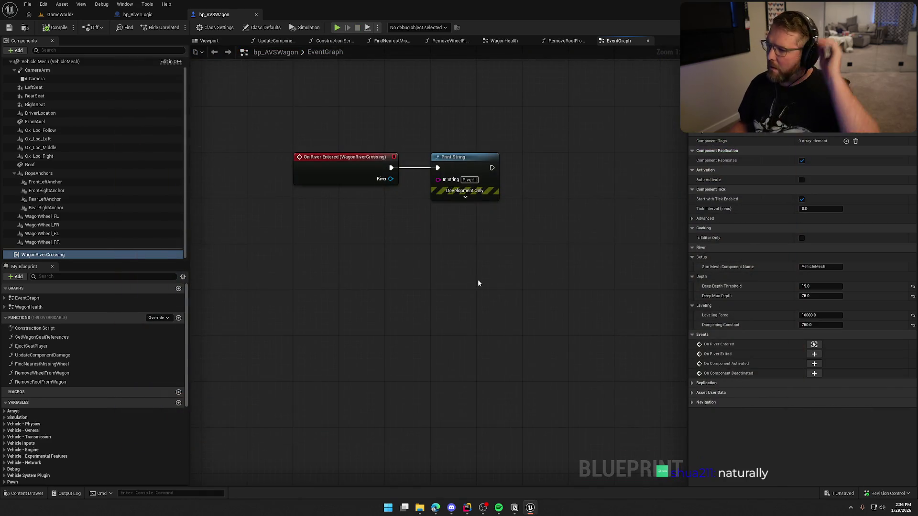
Set the Dampening Constant to 500, then compile and save the wagon blueprint.
click(821, 324)
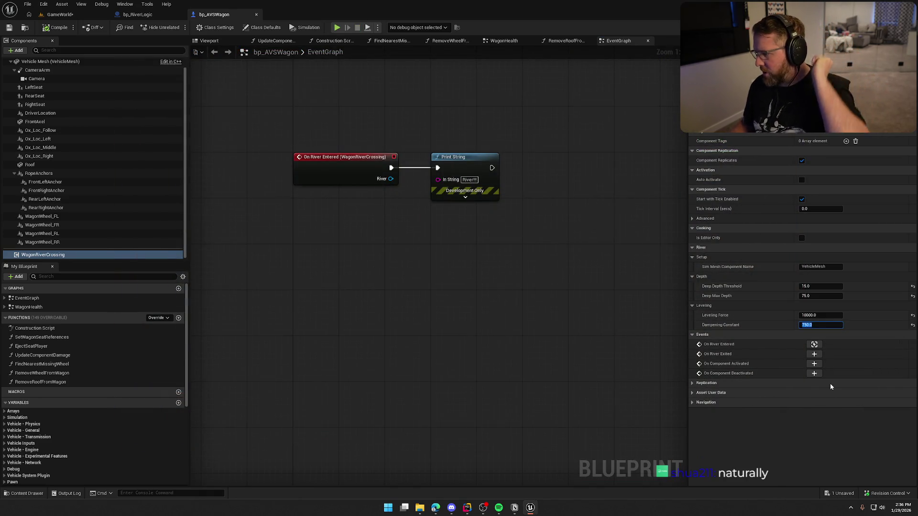
text(5000)
key(Return)
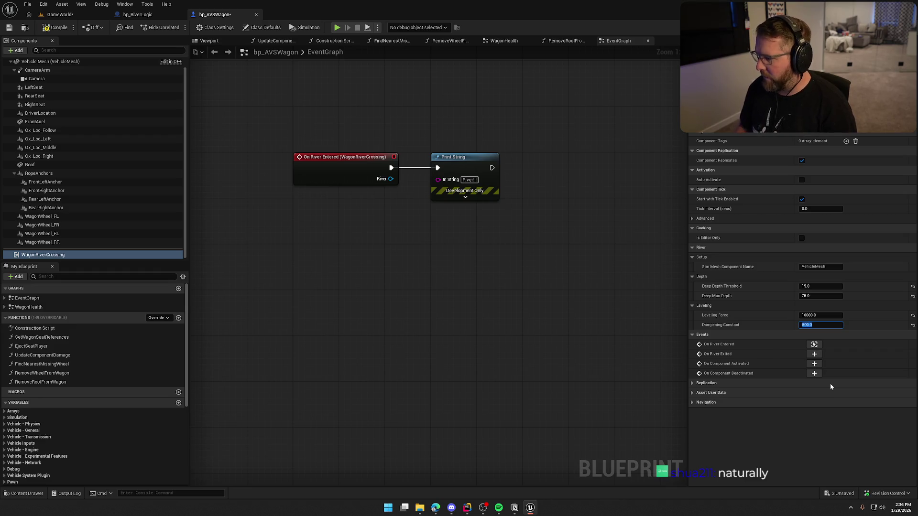
key(ctrl+s)
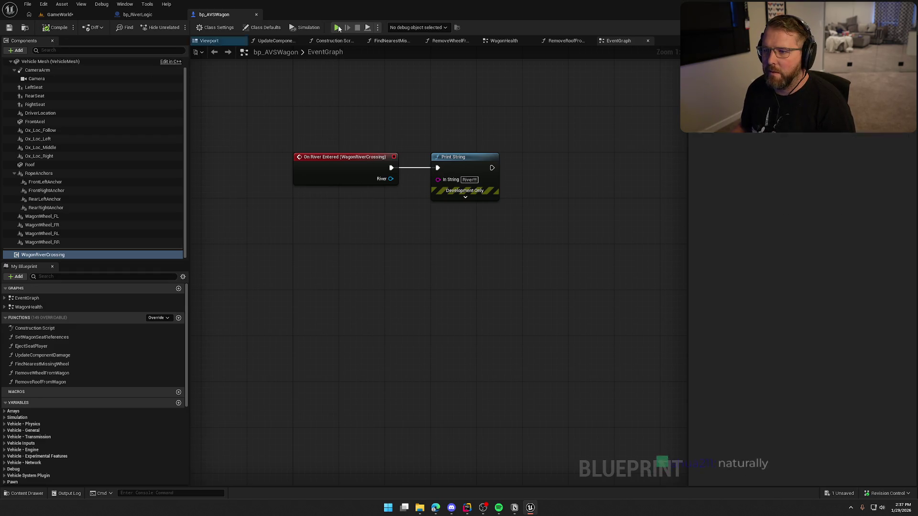
Play-test driving the wagon through the river and out onto the sandy shore, then stop.
click(337, 27)
key(shift+w)
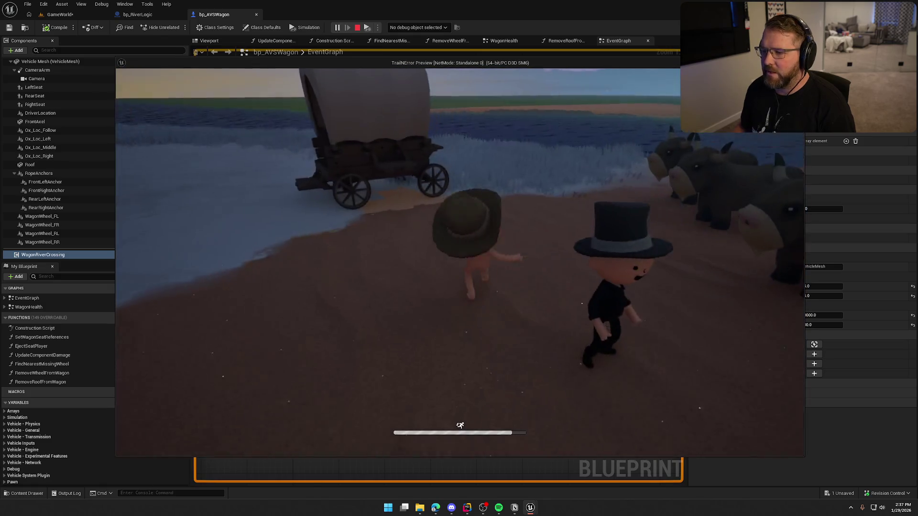
key(w)
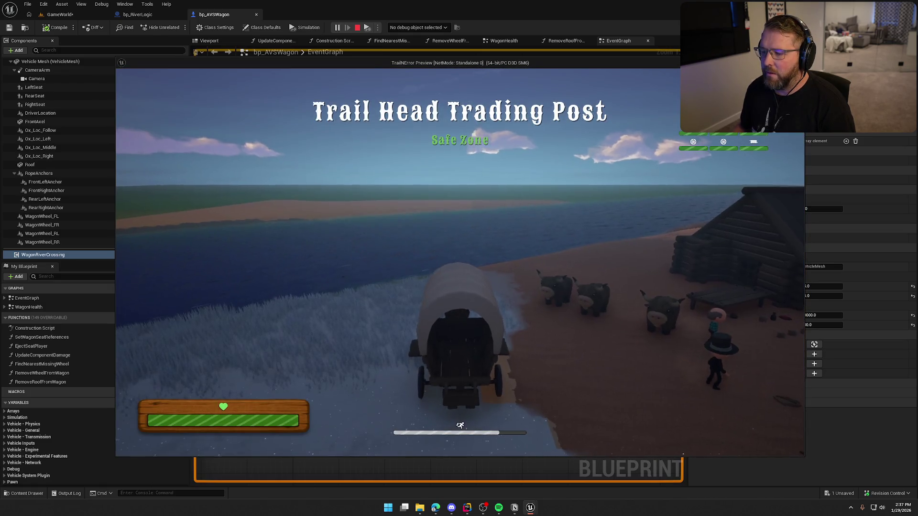
key(w)
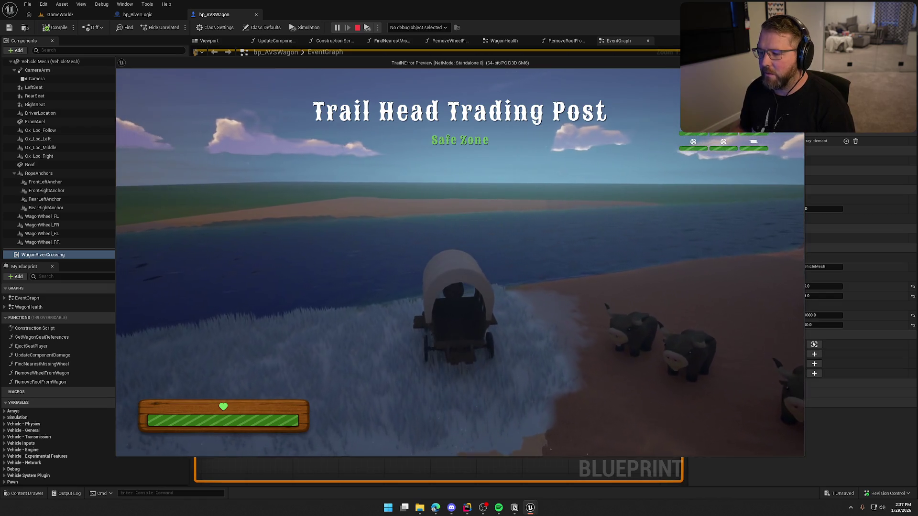
key(w)
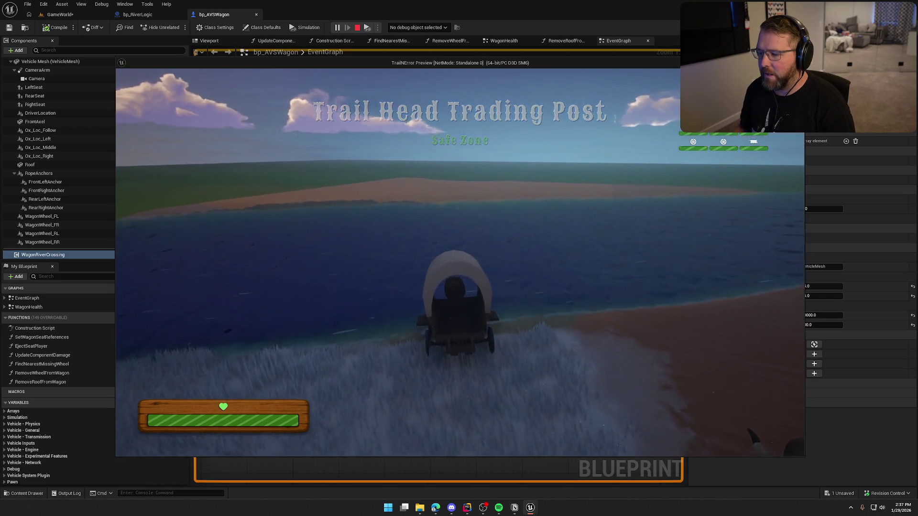
key(w)
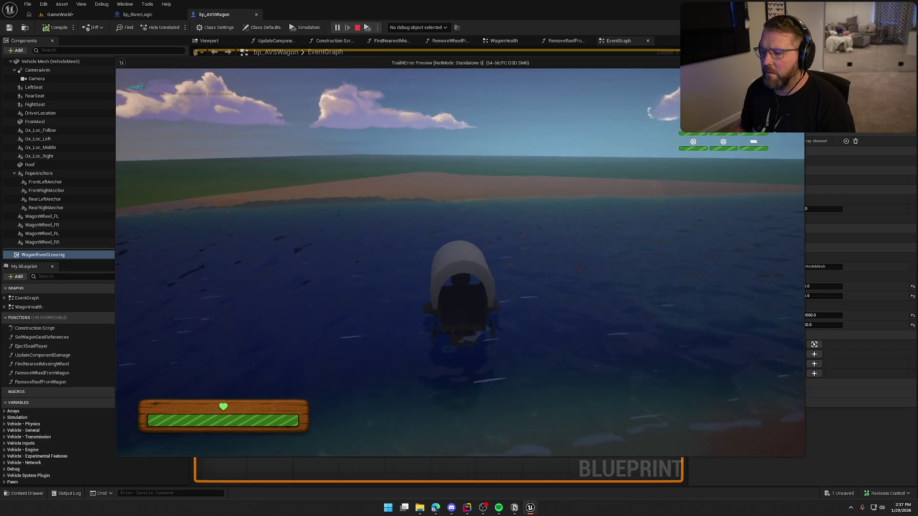
key(w)
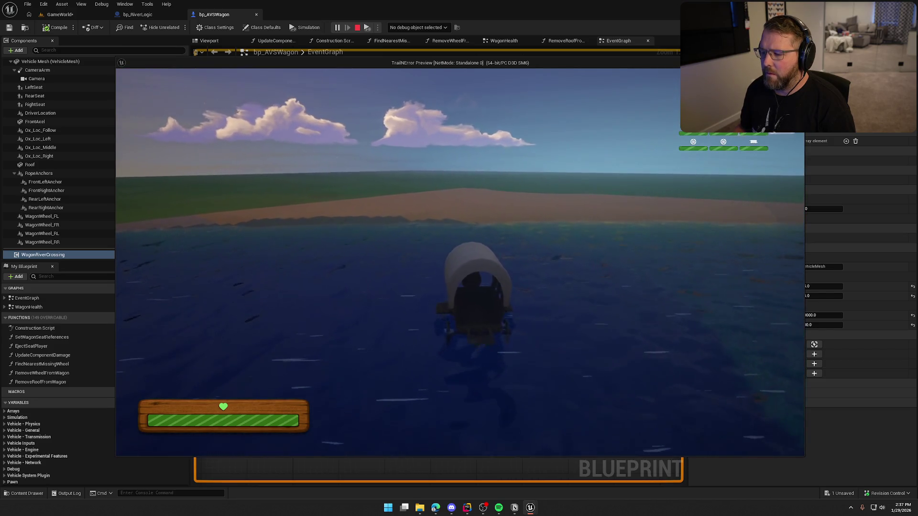
key(w)
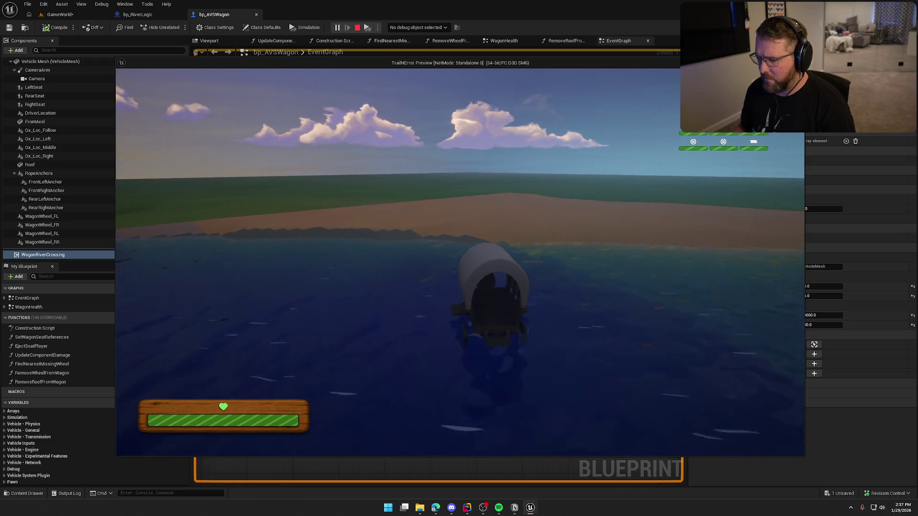
key(w)
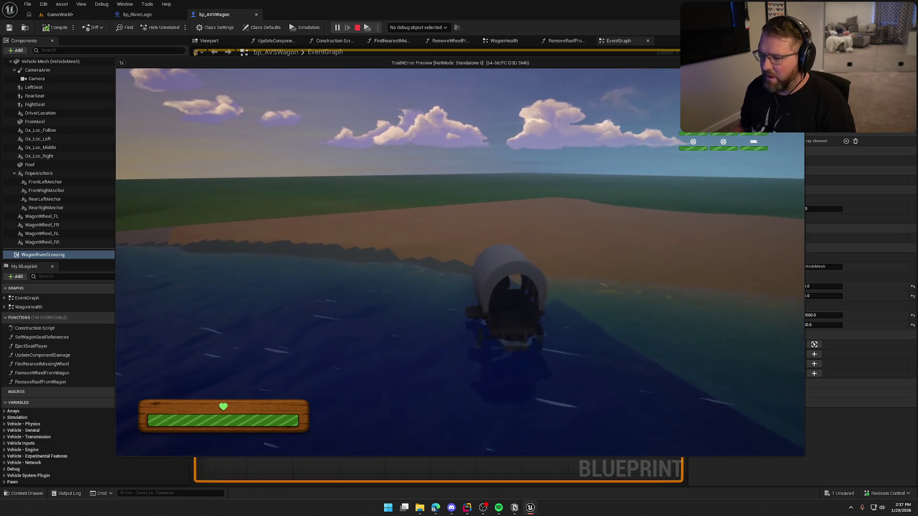
key(w)
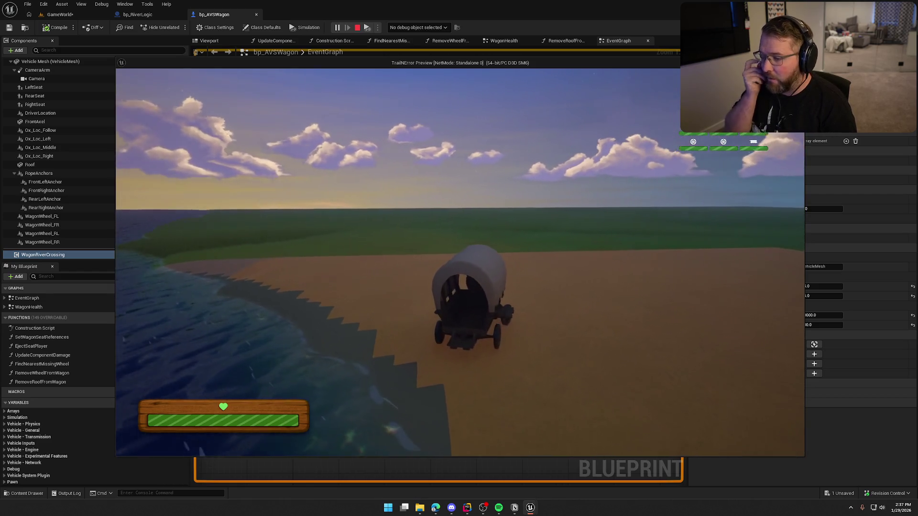
key(Escape)
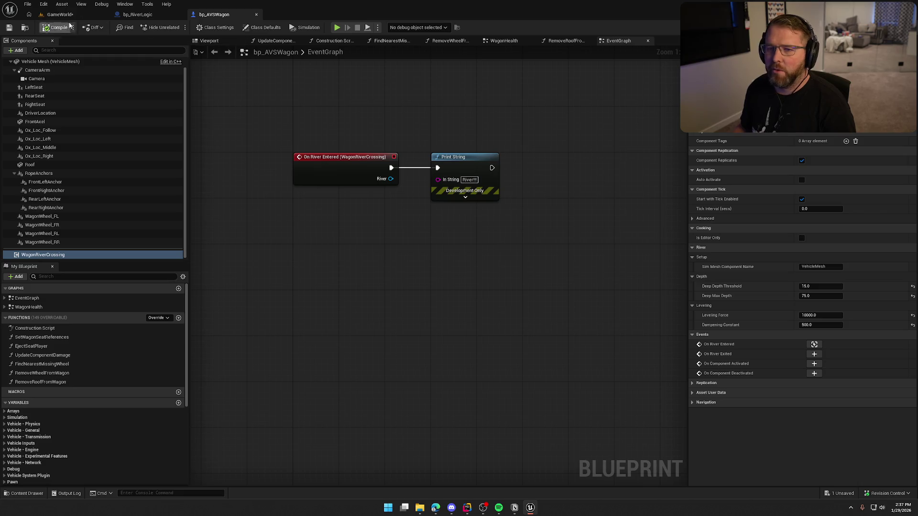
Replay from the GameWorld level, seat the player on the wagon to float downriver, then stop.
click(60, 14)
click(218, 27)
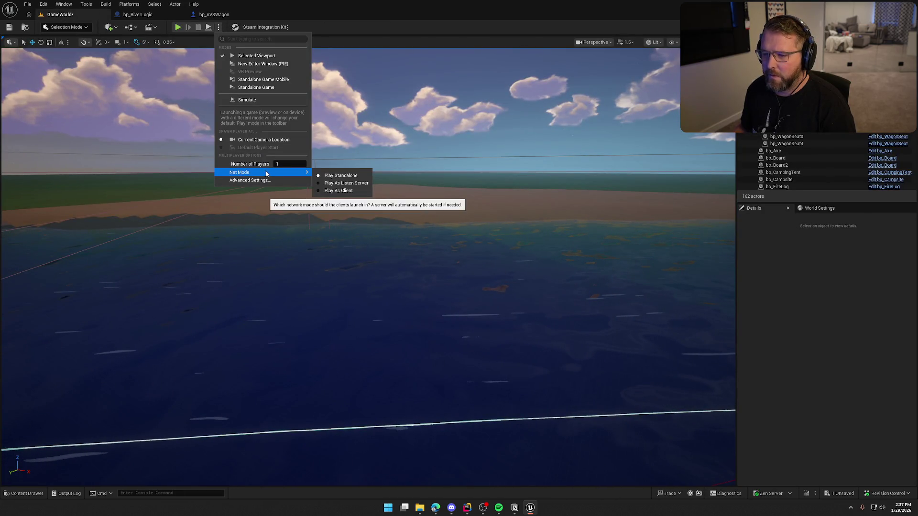
click(207, 30)
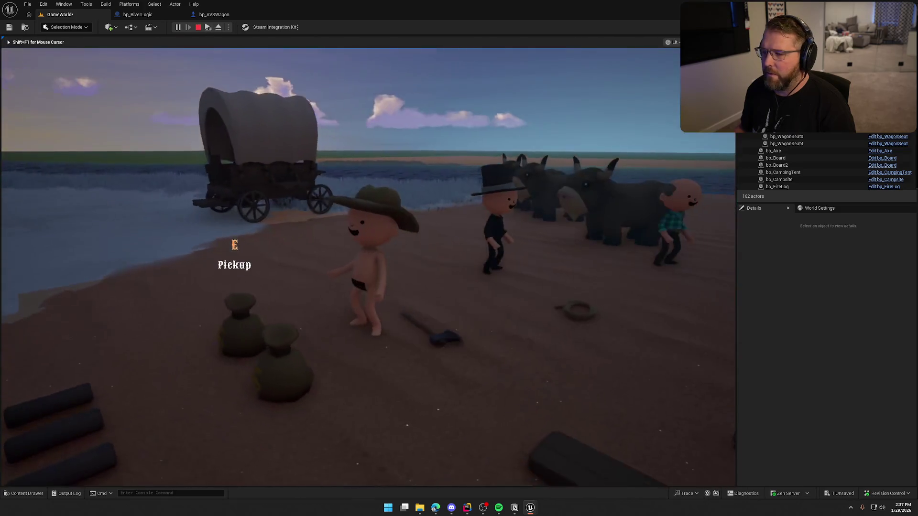
key(super)
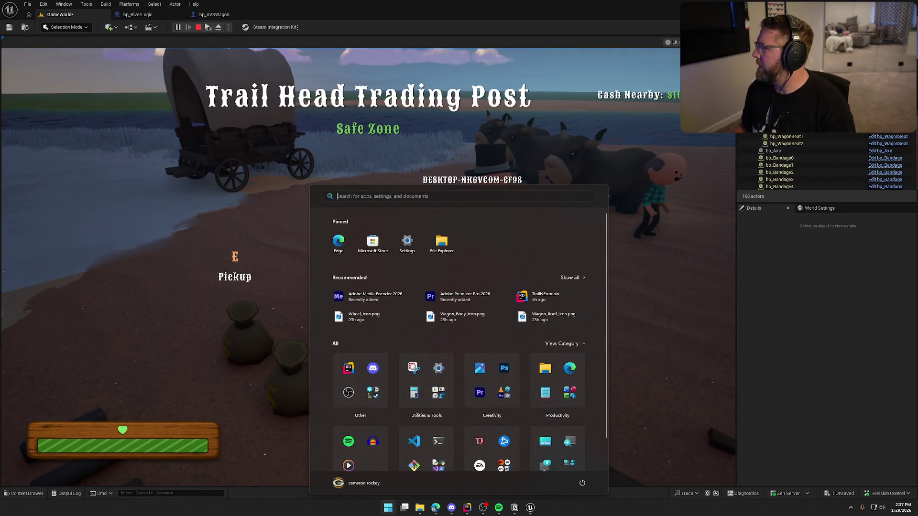
key(super)
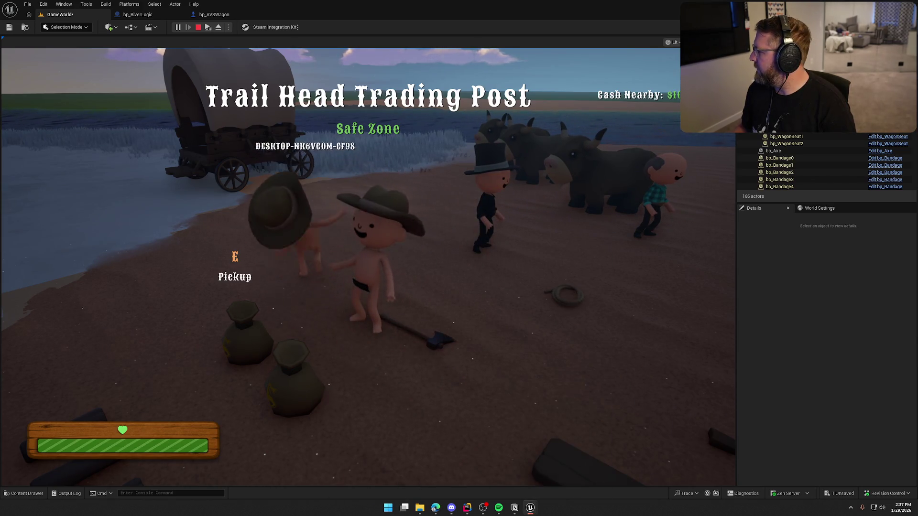
key(super)
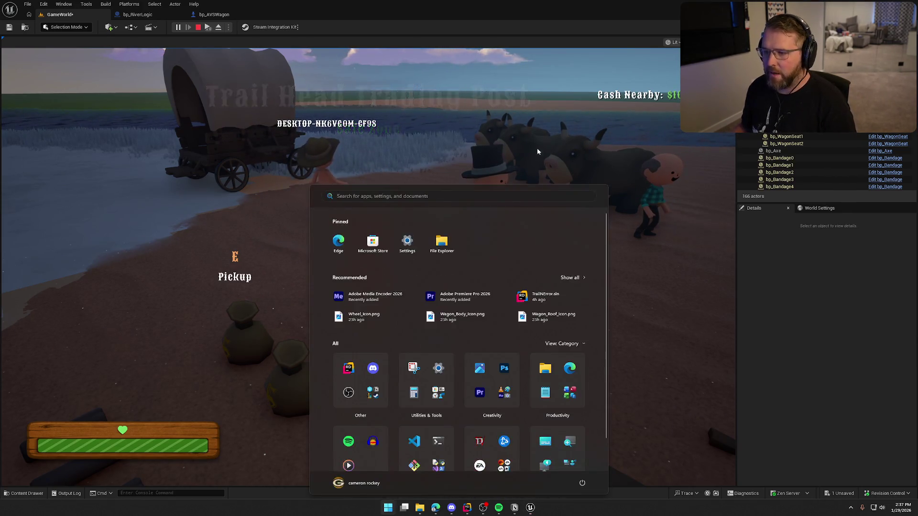
key(super)
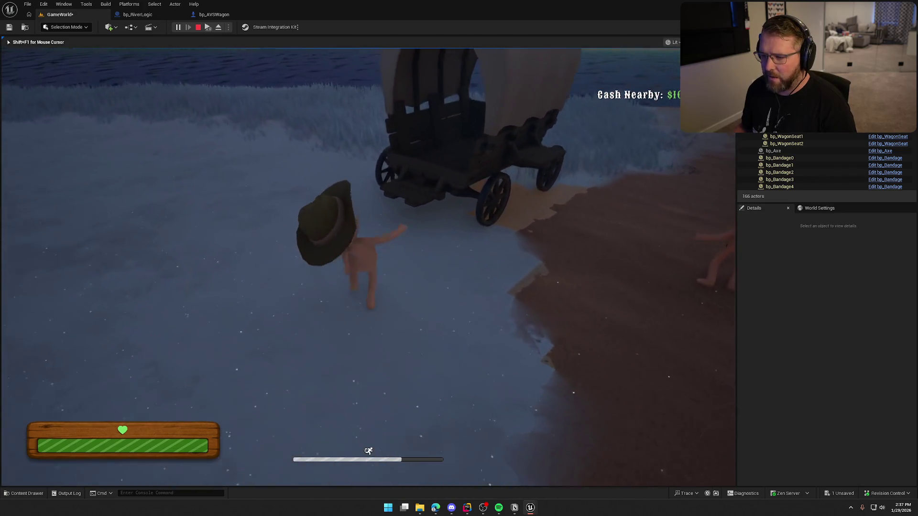
key(e)
key(super)
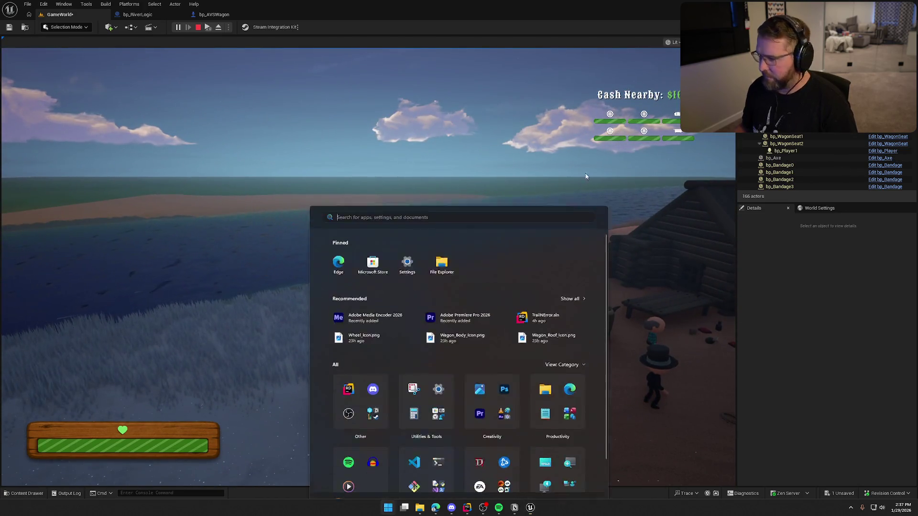
key(super)
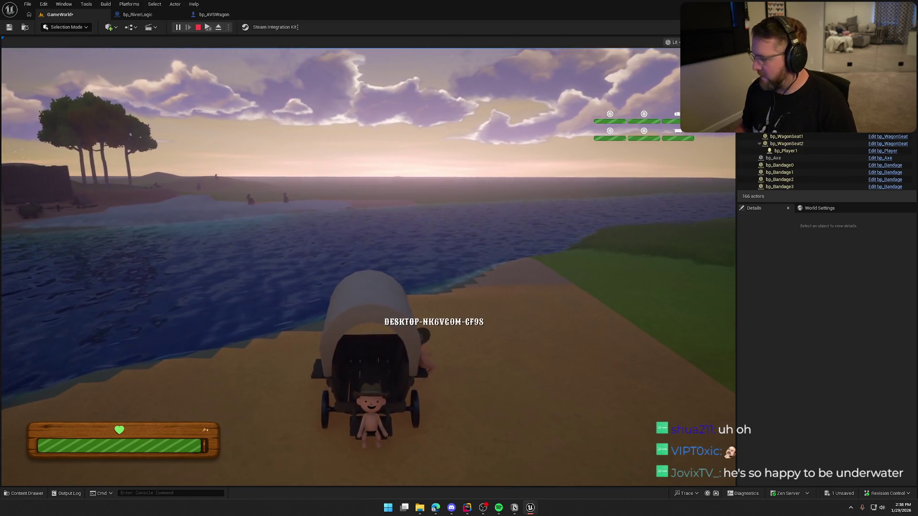
key(super)
key(super)
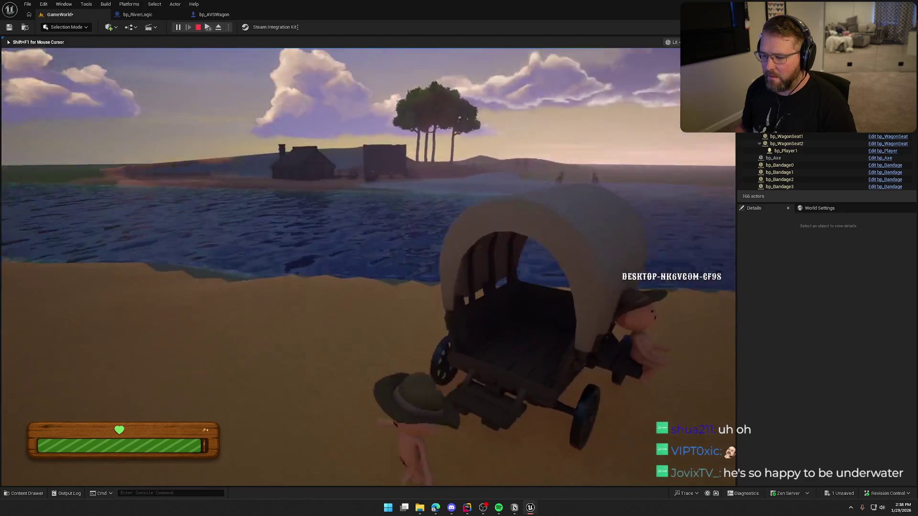
key(shift)
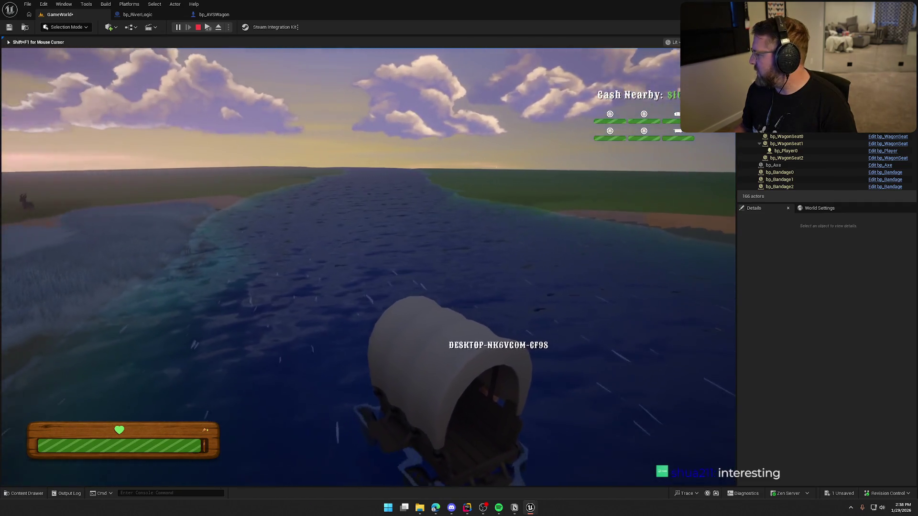
key(super)
key(super)
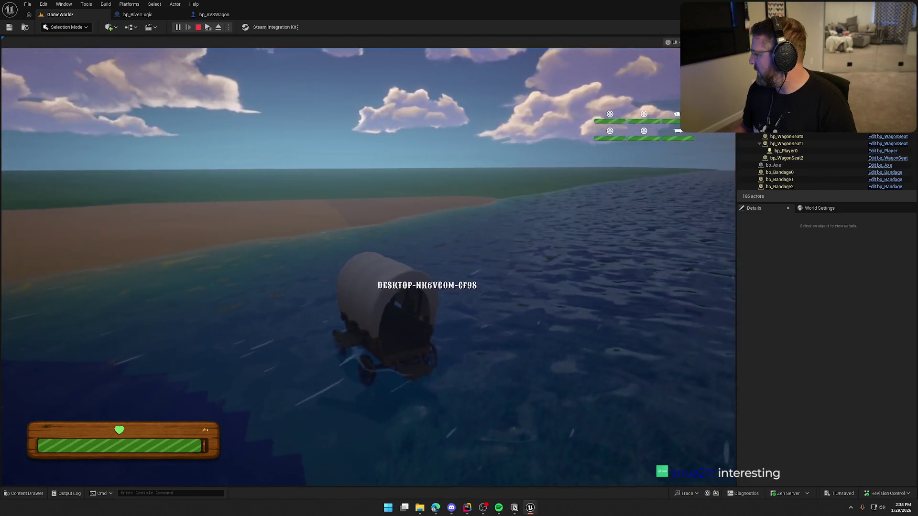
key(Escape)
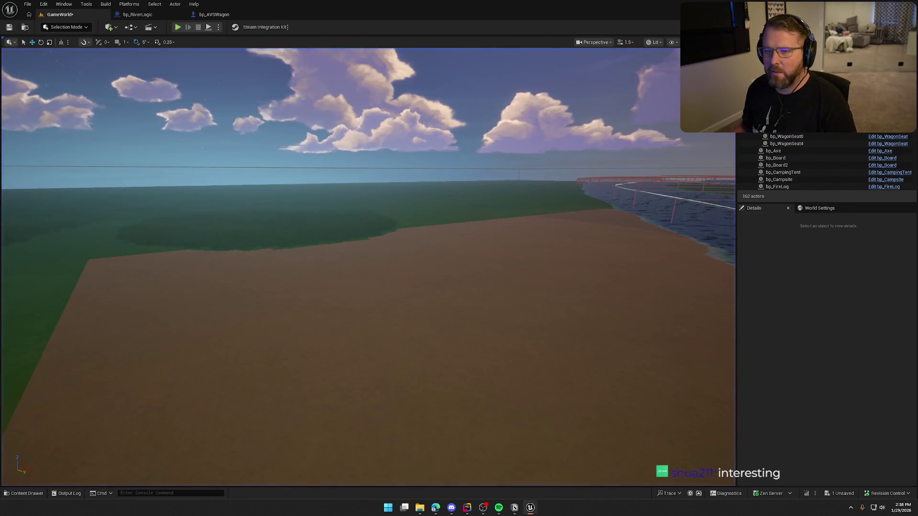
Run one more play session, stop it, and bring up the code editor.
click(178, 28)
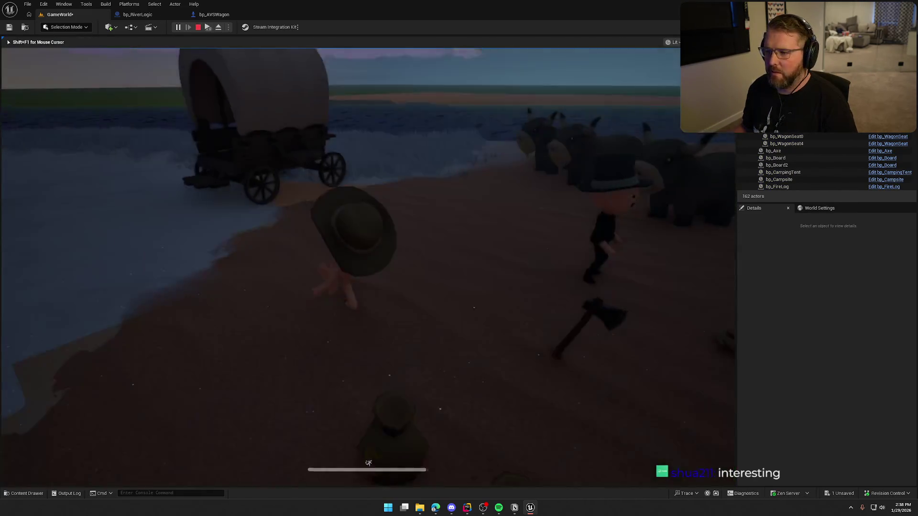
key(super)
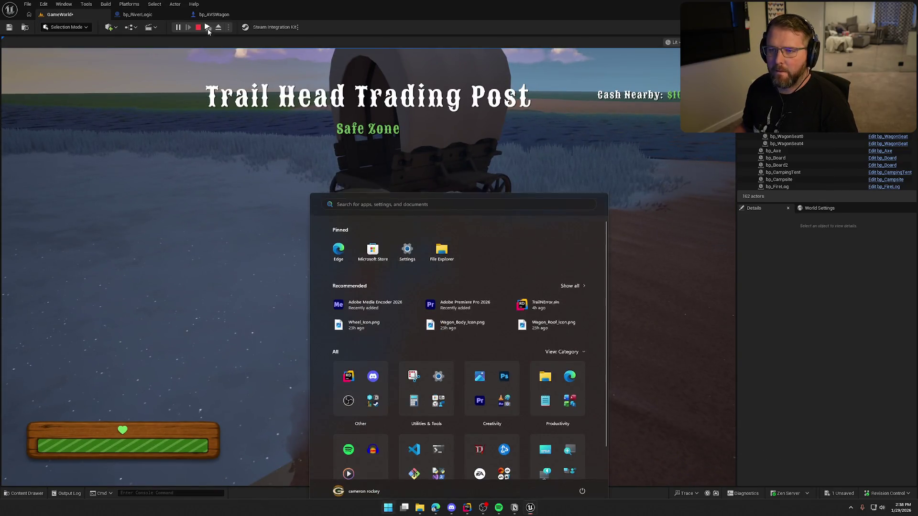
key(super)
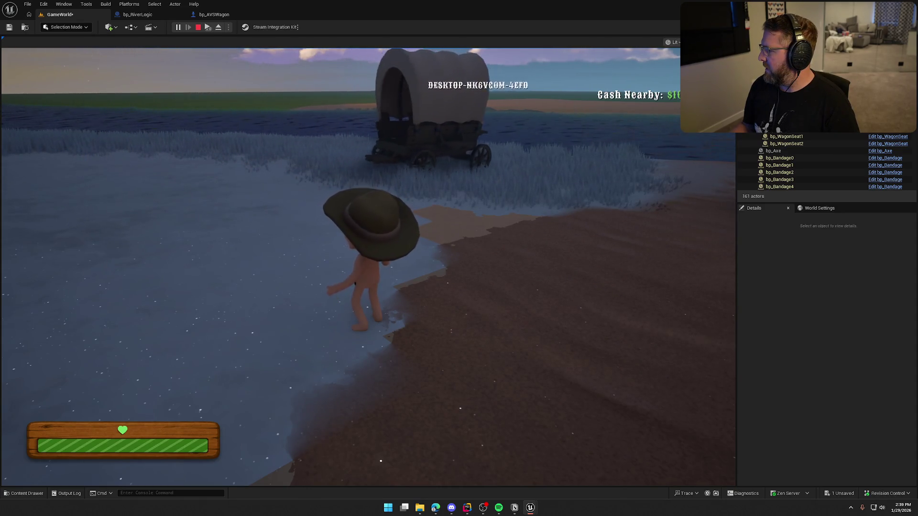
key(Escape)
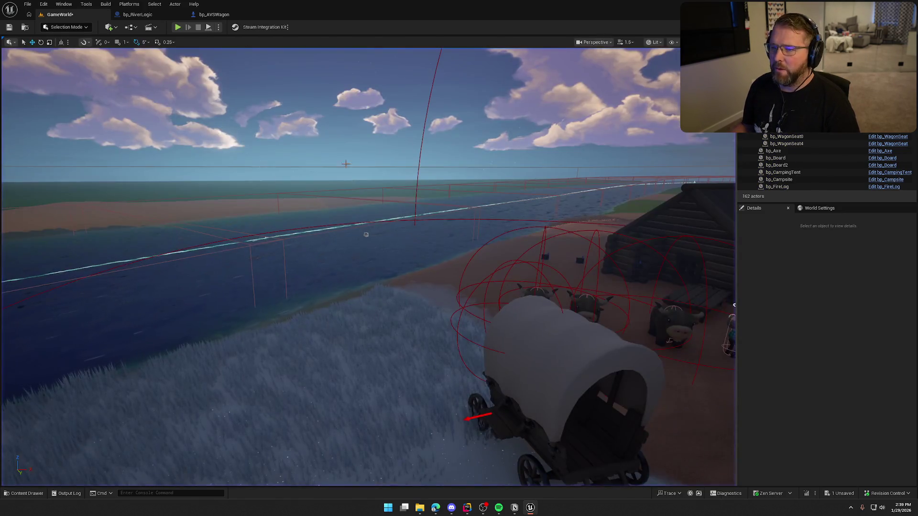
click(468, 508)
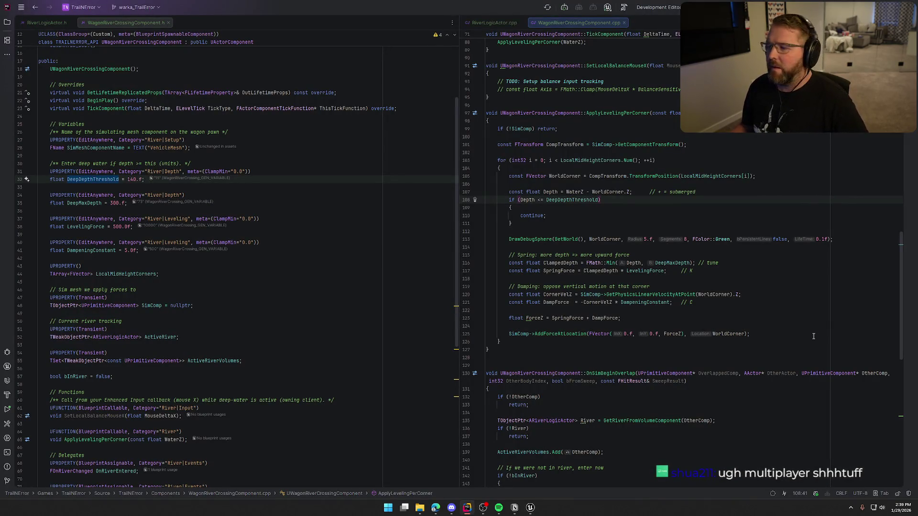
Search WagonRiverCrossingComponent.cpp for the authority check and edit the GetOwner check on line 79.
scroll(812, 337, up, 3)
key(ctrl+f)
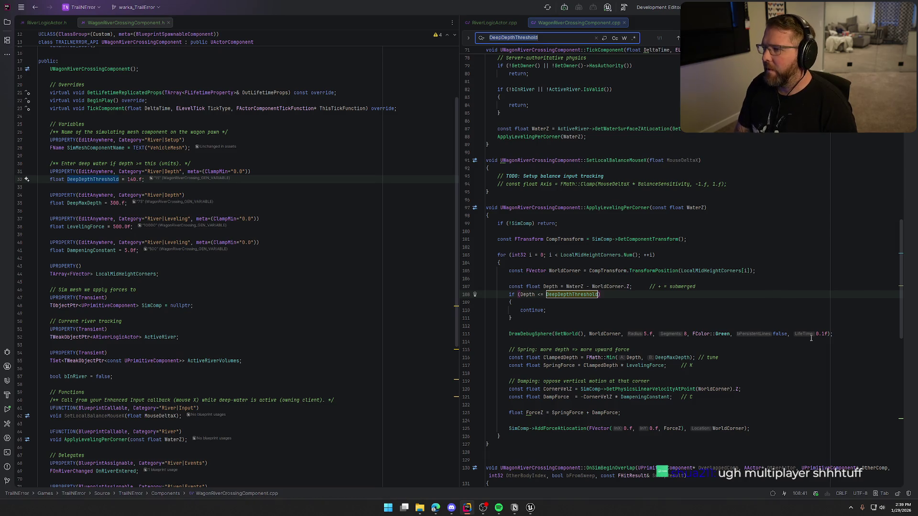
text(haut)
text(sauth)
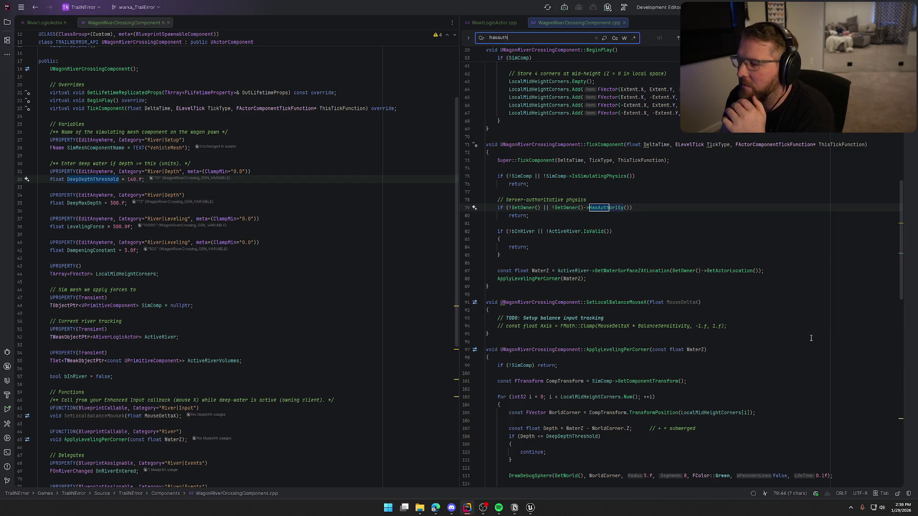
key(Escape)
click(653, 208)
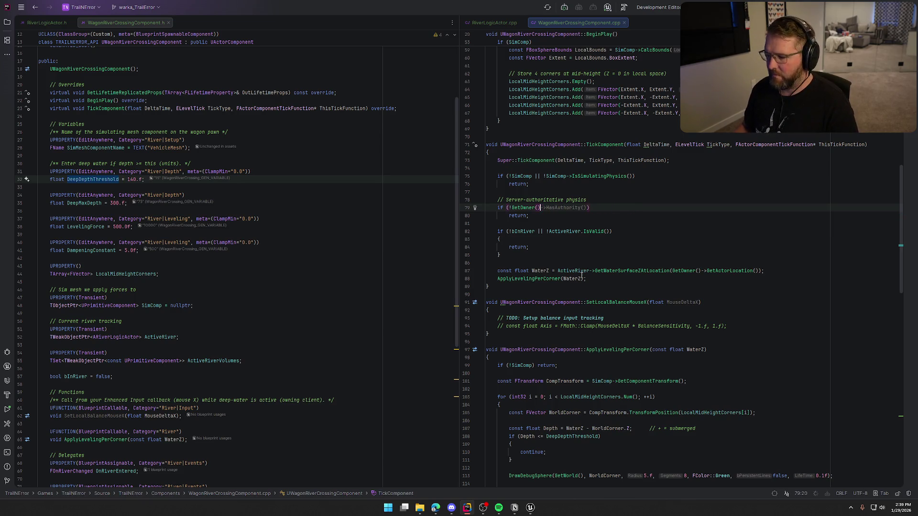
Recompile the change with Live Coding in Unreal and close its console.
click(527, 511)
click(806, 494)
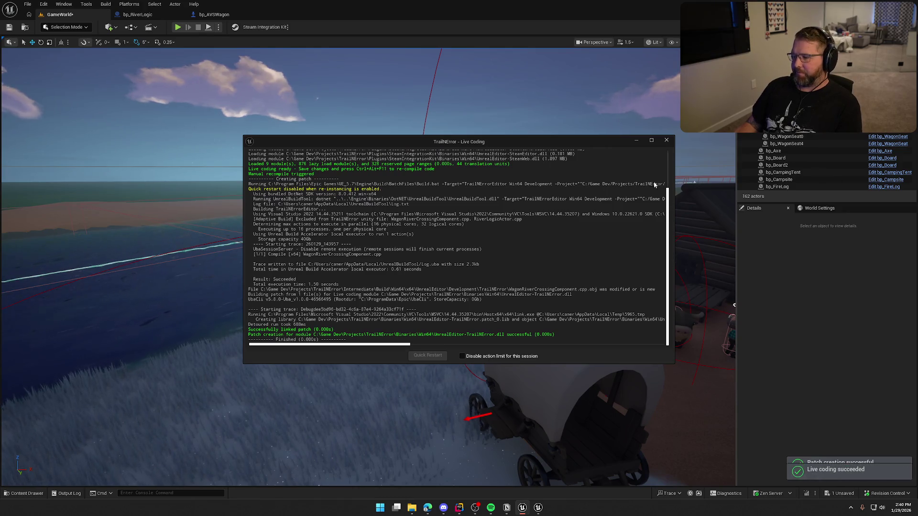
click(666, 141)
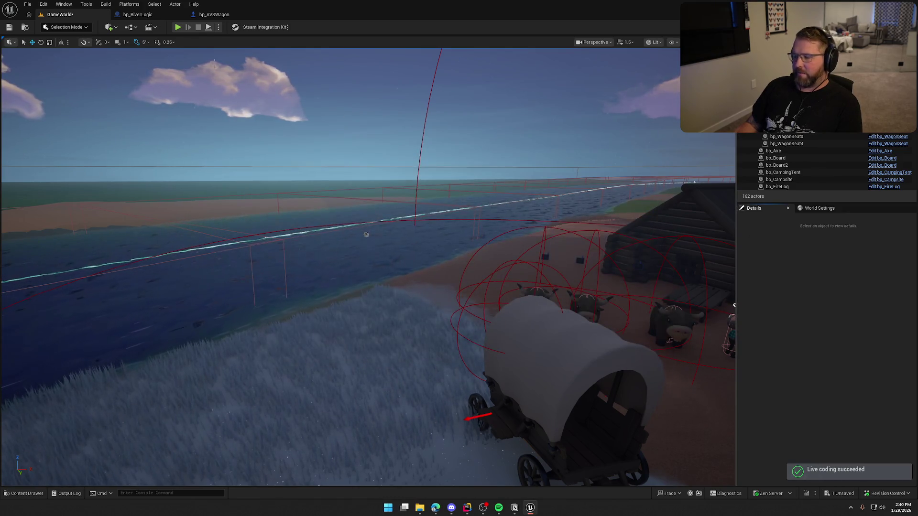
Play the level, run the character to the covered wagon, and take the seat to drive it.
click(178, 27)
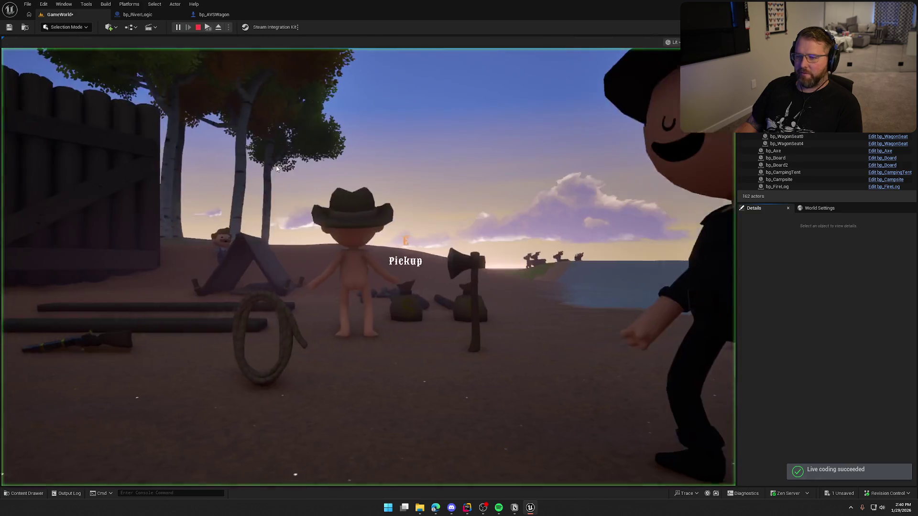
key(shift+w)
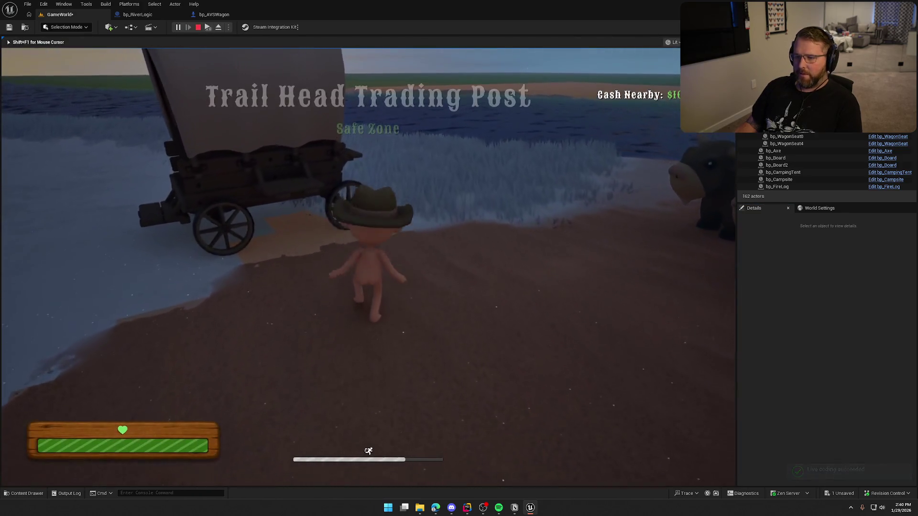
key(super)
key(Escape)
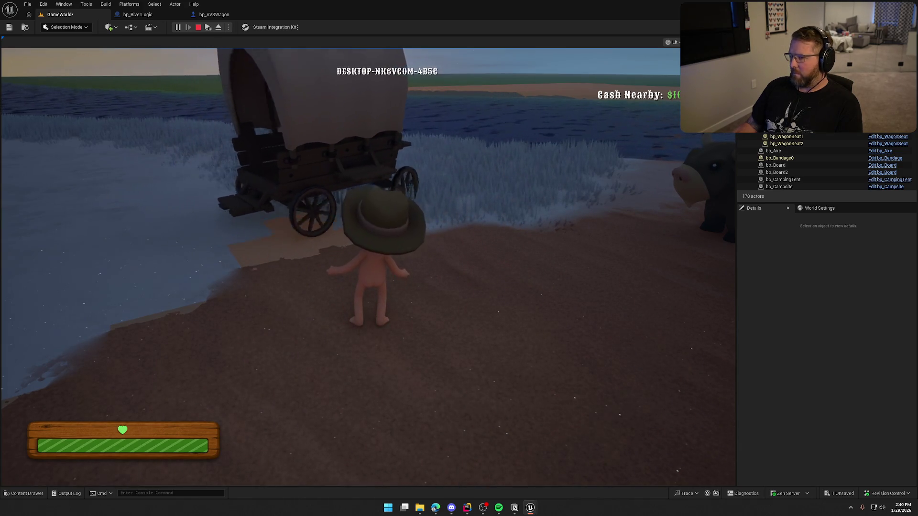
key(super)
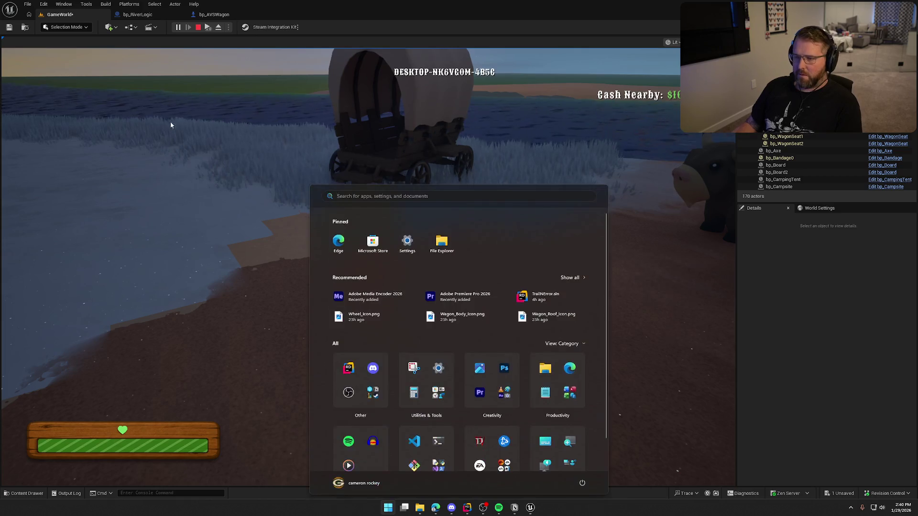
click(179, 133)
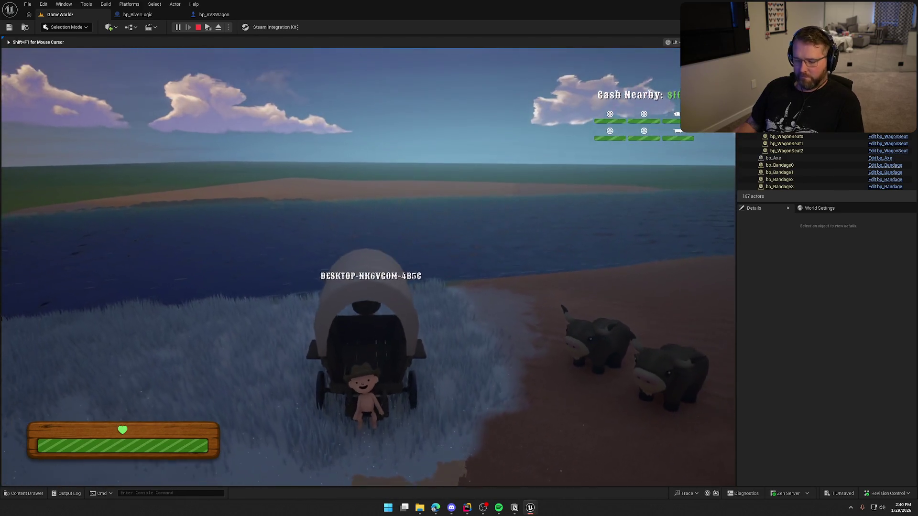
key(super)
key(super)
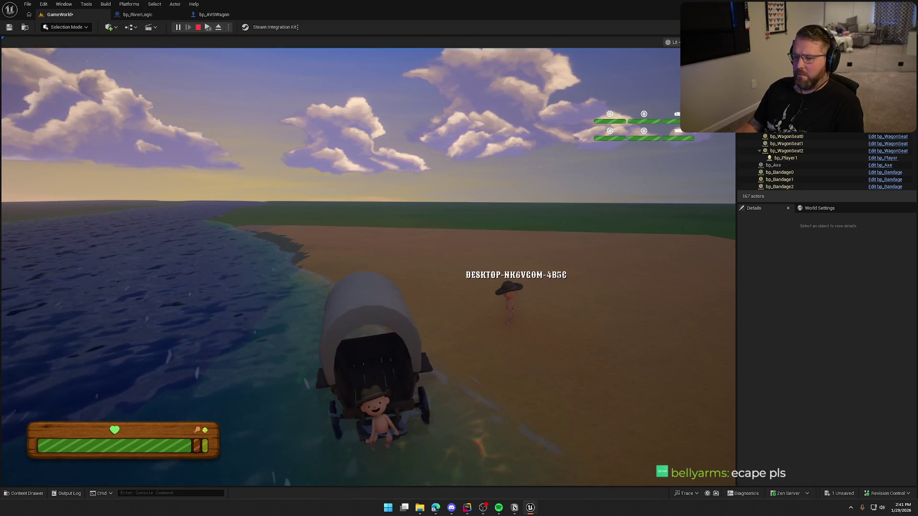
key(super)
Climb out of the wagon onto the beach, walk along the sand, then stop the session.
click(381, 183)
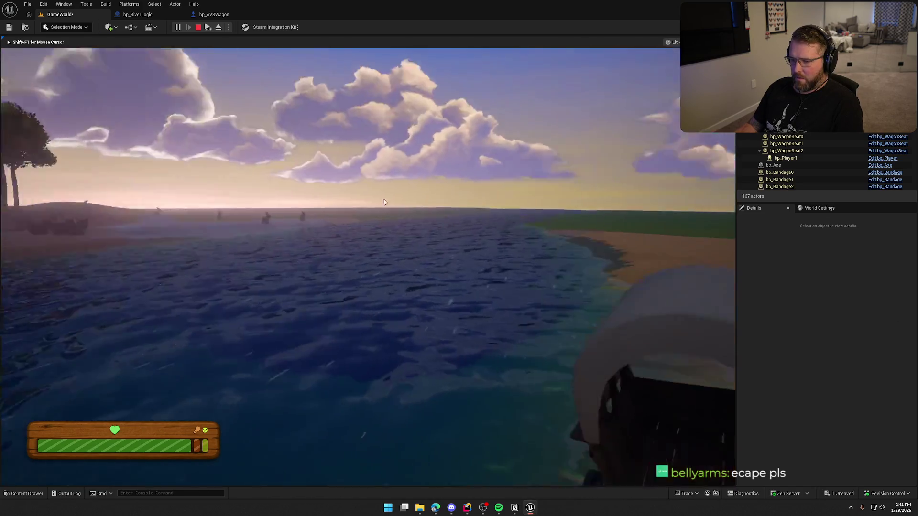
key(w)
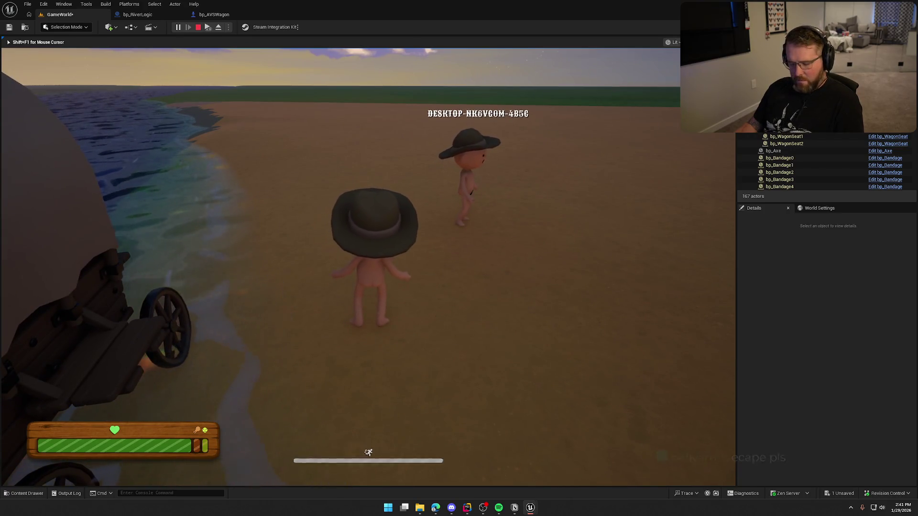
key(super)
key(super)
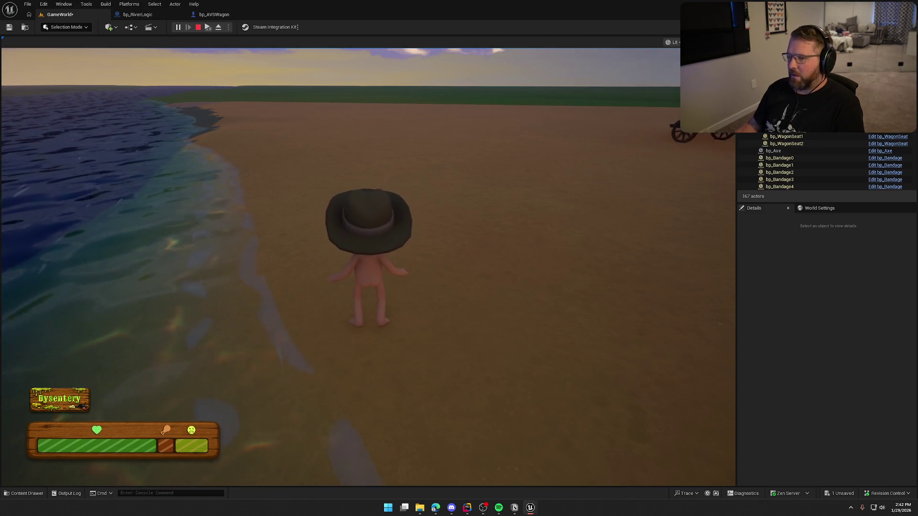
key(d)
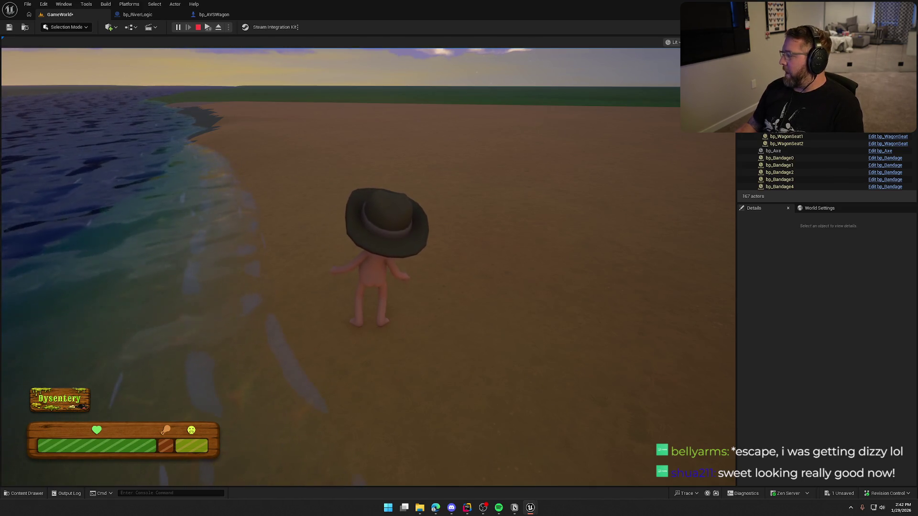
key(Escape)
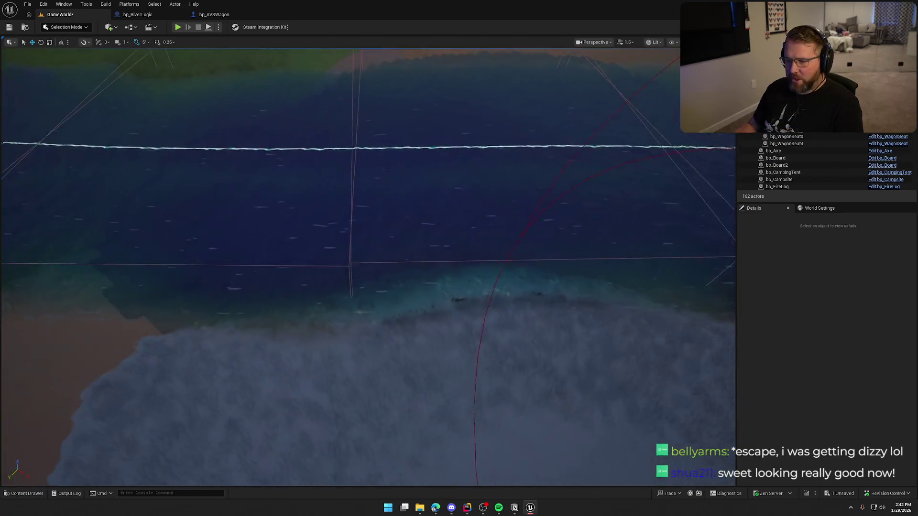
Enter landscape mode and sculpt the terrain along the river bed and right bank.
scroll(304, 198, down, 2)
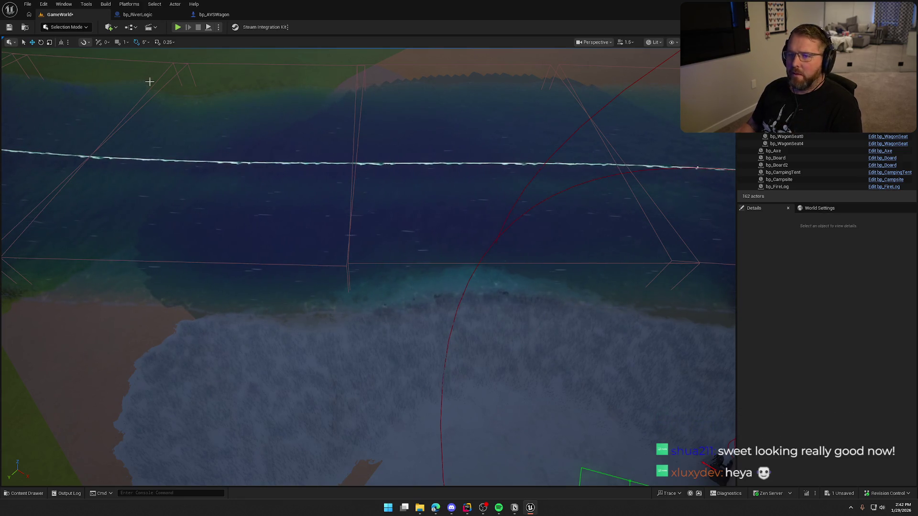
click(67, 27)
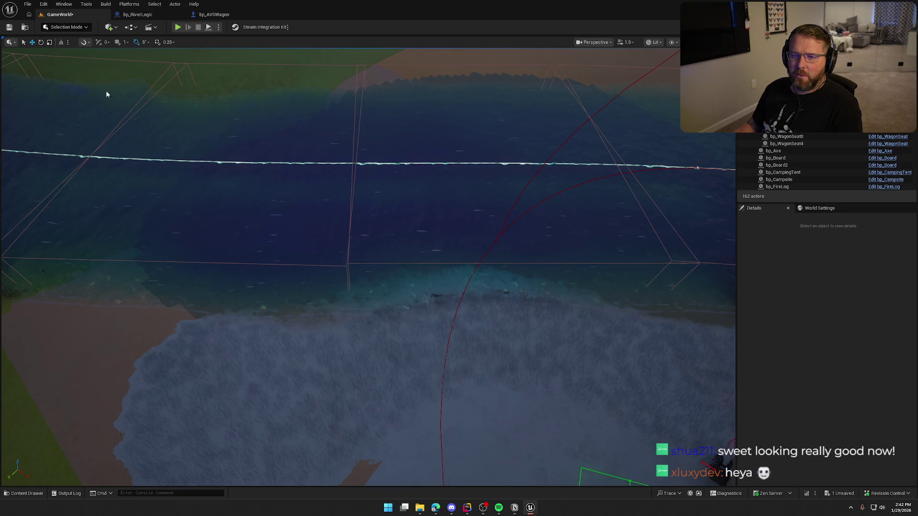
mouse_move(430, 239)
mouse_down()
mouse_move(297, 248)
mouse_move(335, 252)
mouse_up()
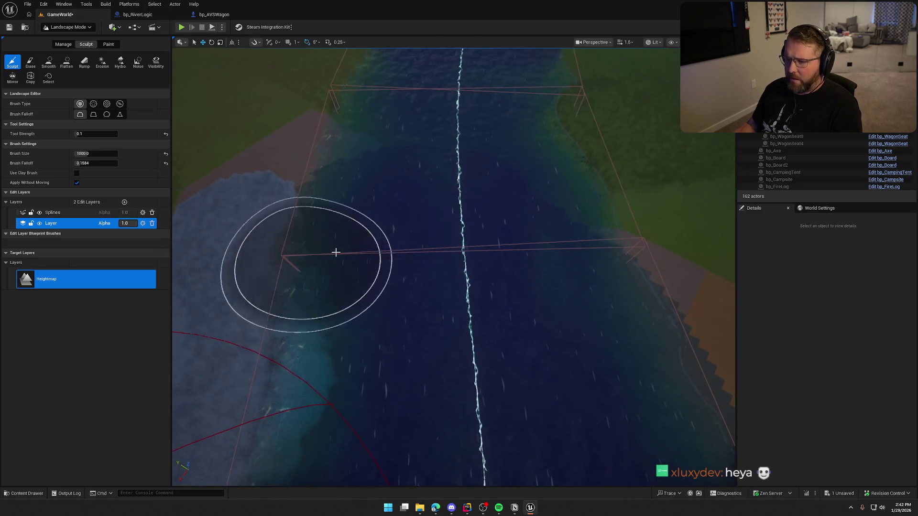
mouse_move(442, 224)
mouse_down()
mouse_move(584, 215)
mouse_move(343, 231)
mouse_move(557, 236)
mouse_move(342, 193)
mouse_move(568, 192)
mouse_up()
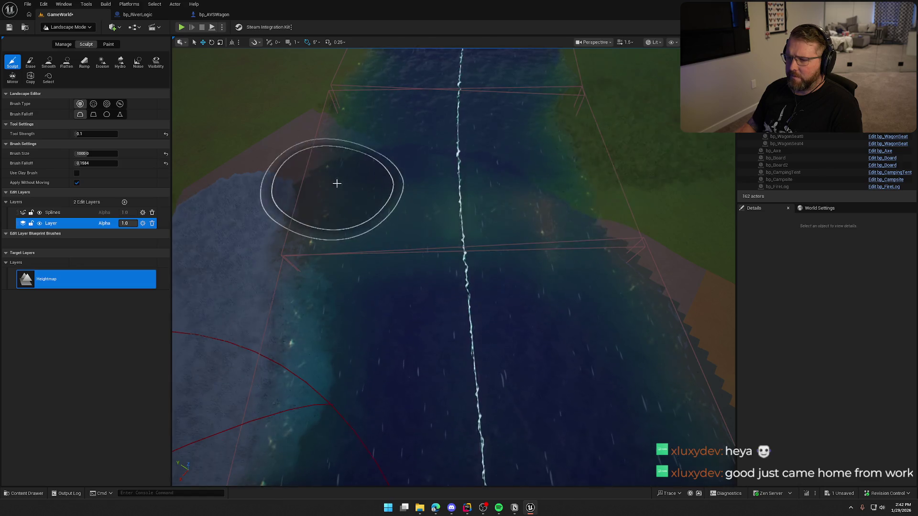
mouse_move(338, 177)
mouse_down()
mouse_move(625, 205)
mouse_move(478, 191)
mouse_move(181, 136)
mouse_up()
Flatten the sandy banks down into the water with a 250 brush, across to the far bank.
click(67, 62)
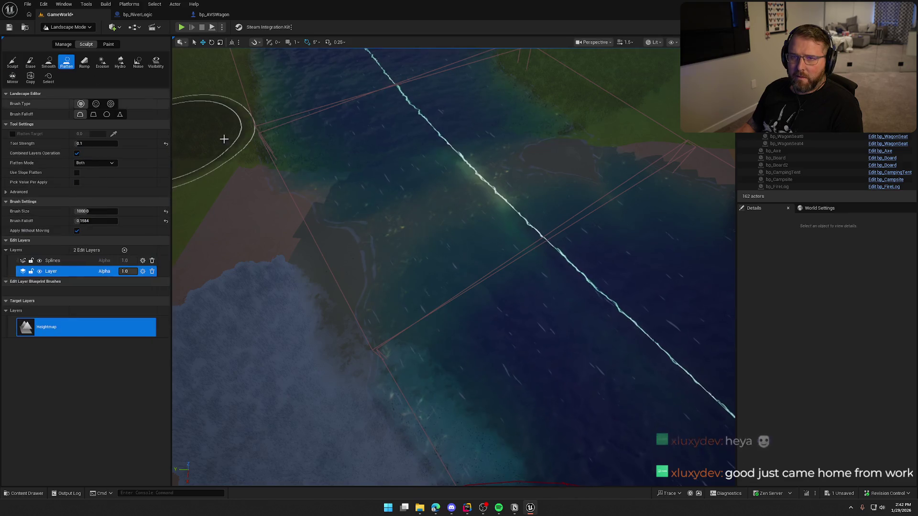
key(e)
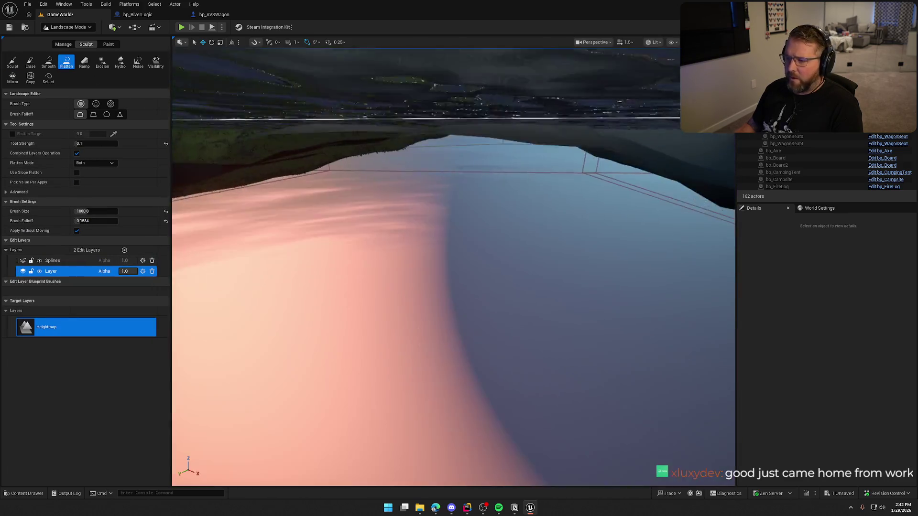
key(e)
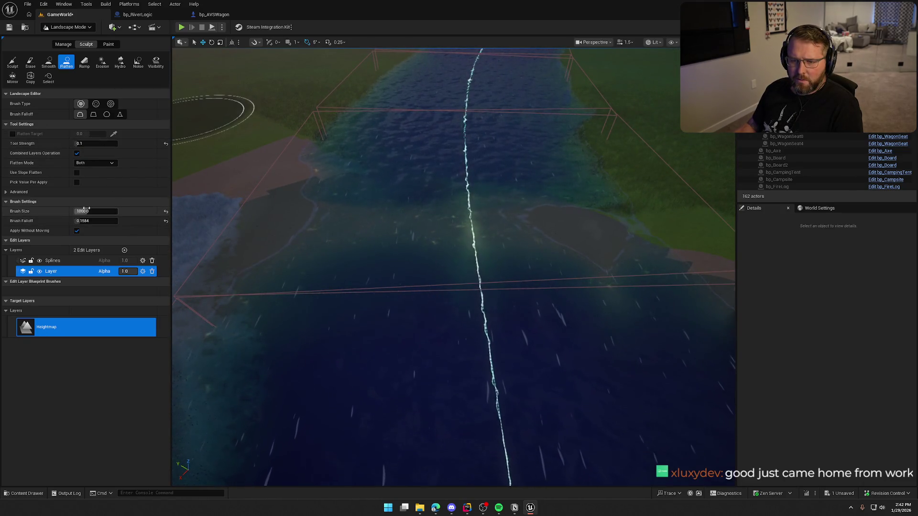
text(250)
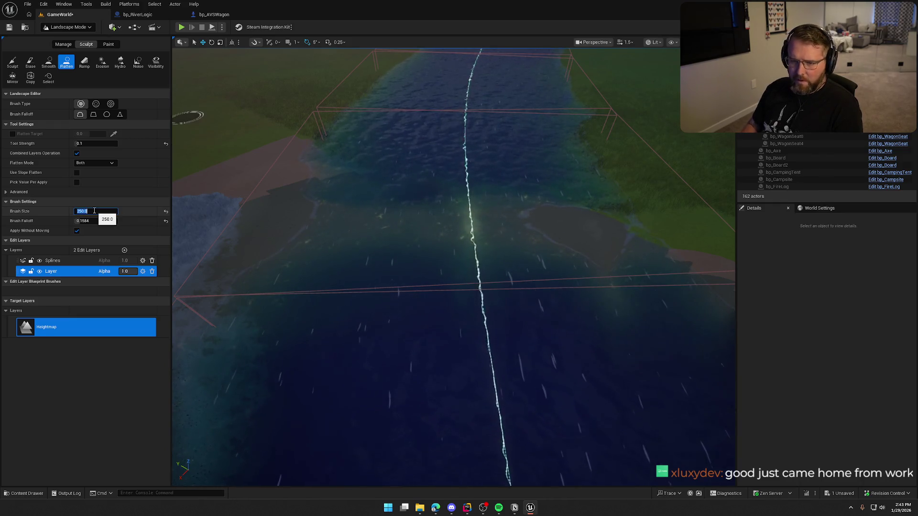
key(Return)
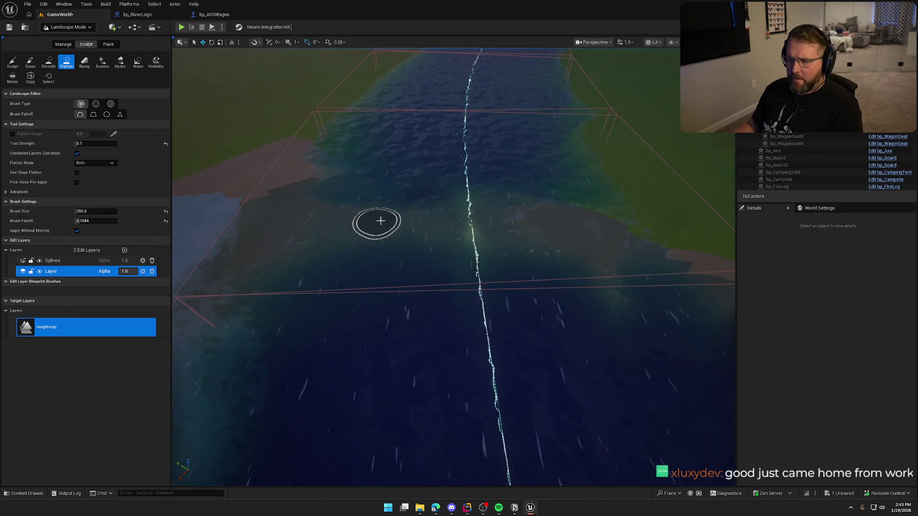
drag(516, 228, 614, 251)
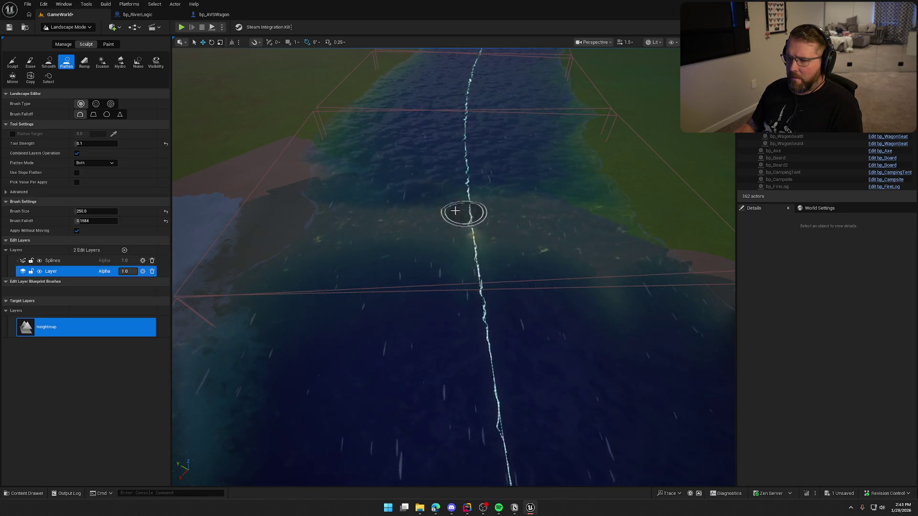
drag(330, 200, 418, 202)
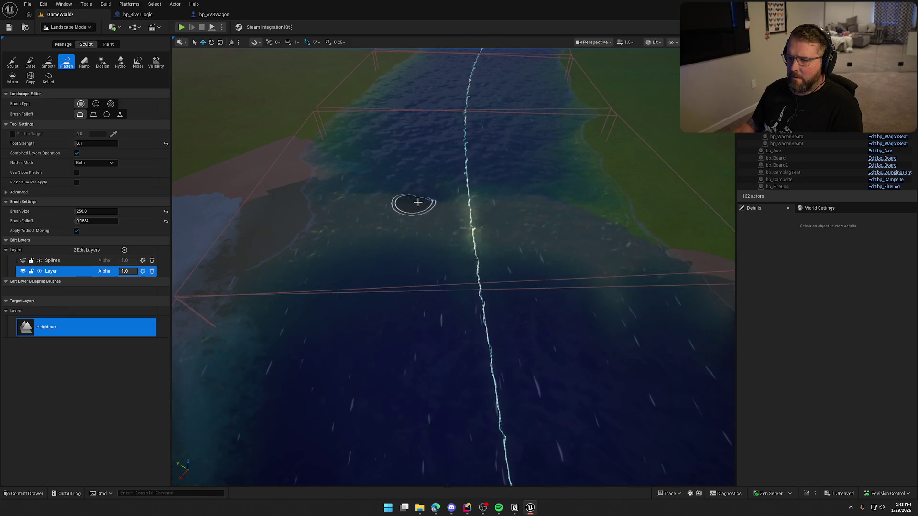
mouse_move(561, 235)
mouse_down()
mouse_move(625, 265)
mouse_move(590, 275)
mouse_move(349, 253)
mouse_move(274, 275)
mouse_move(408, 262)
mouse_up()
mouse_move(618, 245)
mouse_down()
mouse_move(596, 207)
mouse_move(371, 196)
mouse_up()
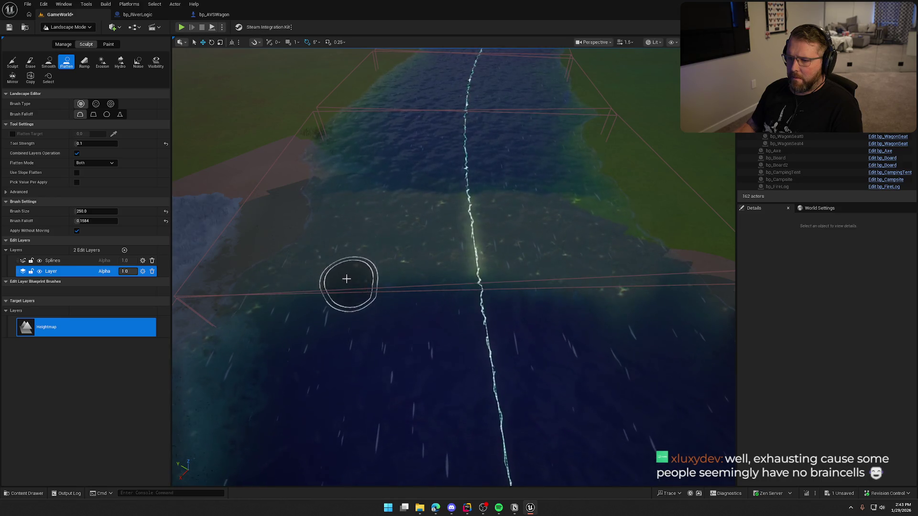
Smooth the flattened riverbed, then switch back to Selection Mode.
click(49, 62)
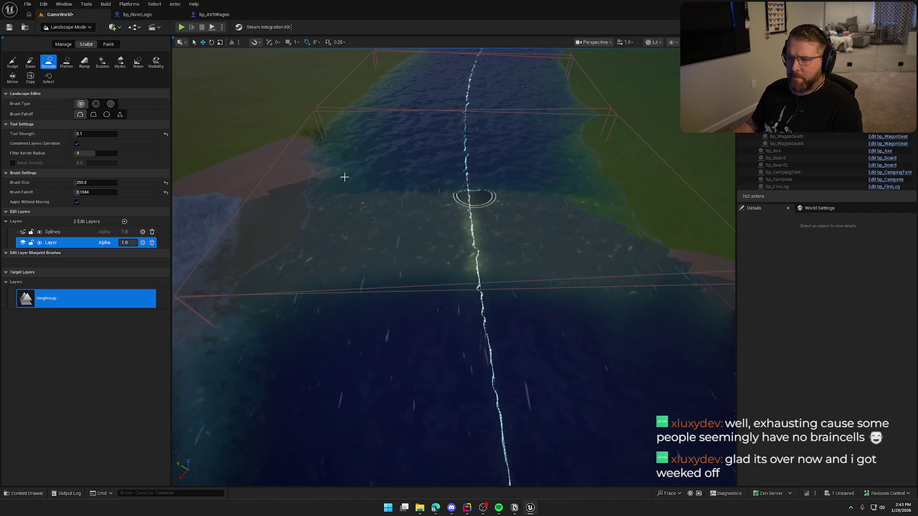
click(69, 27)
click(62, 37)
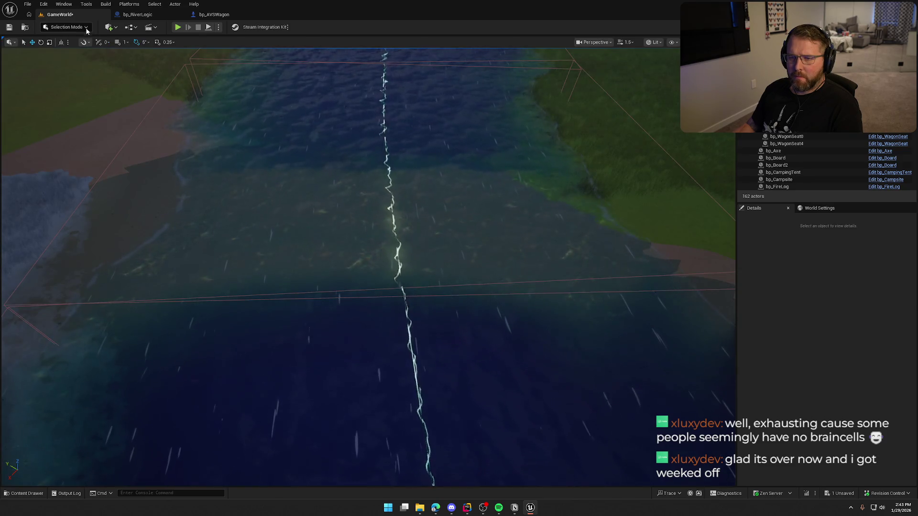
click(178, 27)
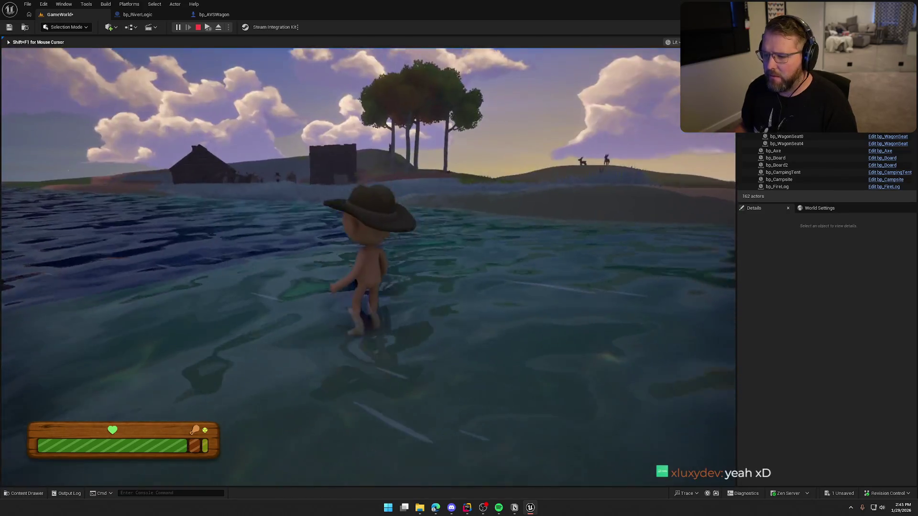
key(Escape)
drag(341, 231, 341, 306)
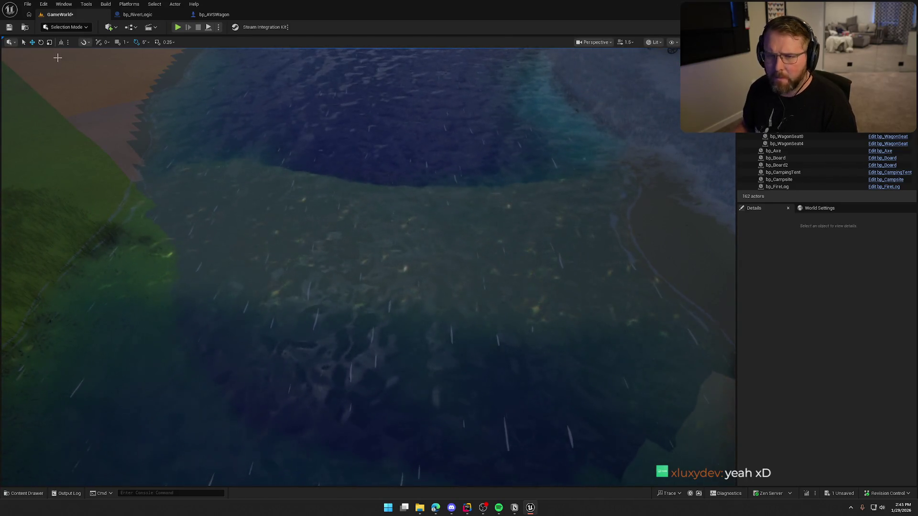
Sculpt, flatten and smooth the shallow river crossing terrain, then launch a play test.
key(shift+2)
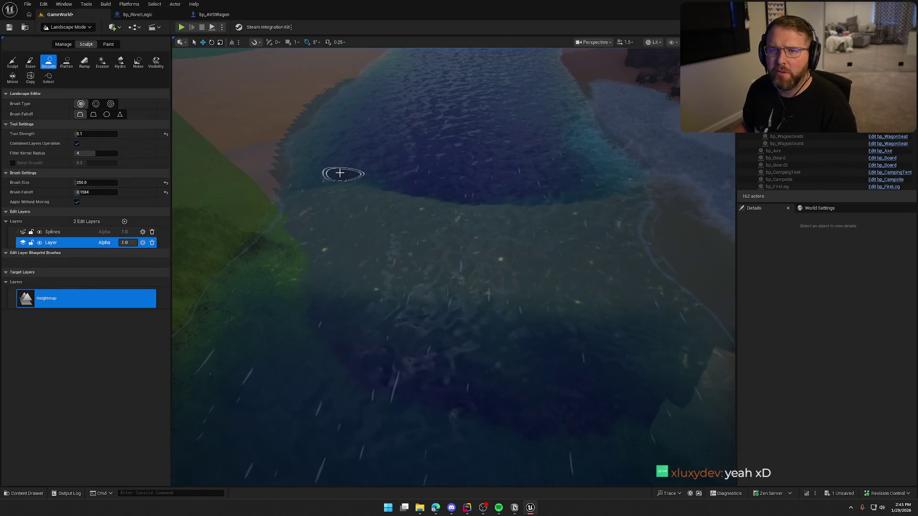
click(12, 63)
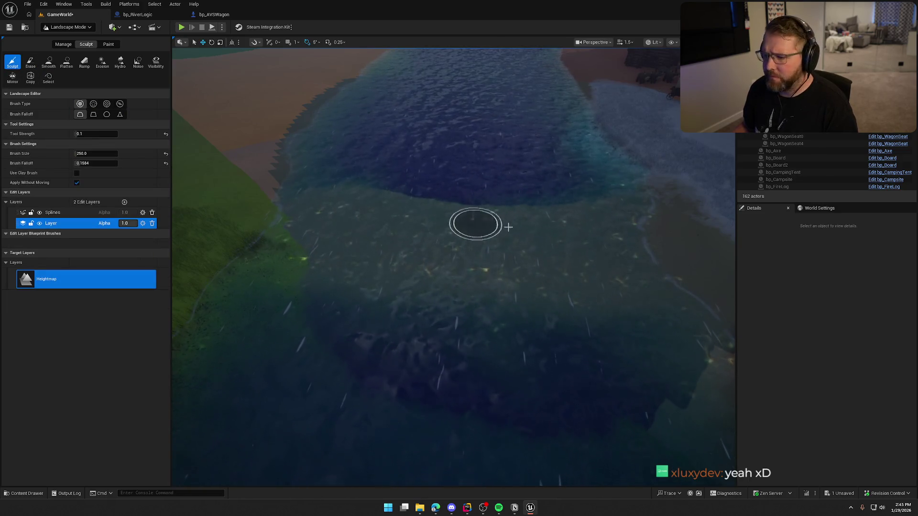
mouse_move(508, 227)
mouse_down()
mouse_move(509, 179)
mouse_move(564, 240)
mouse_up()
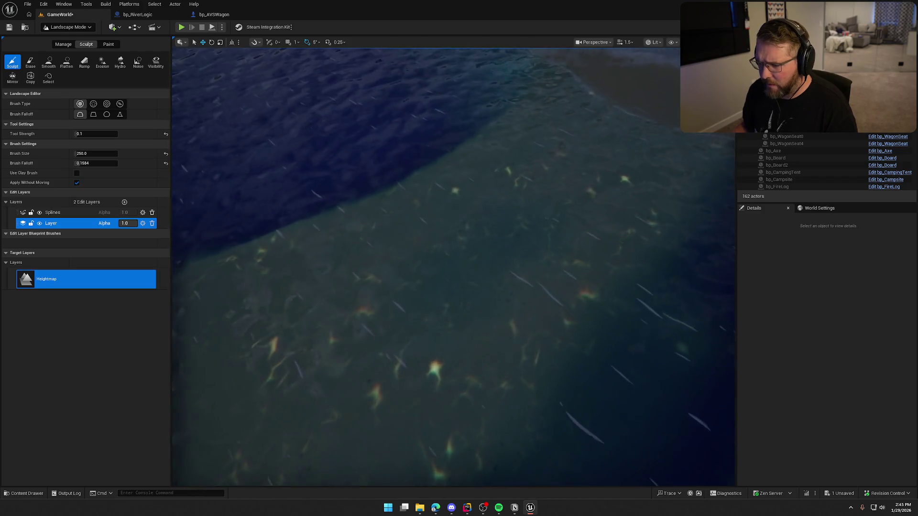
click(67, 62)
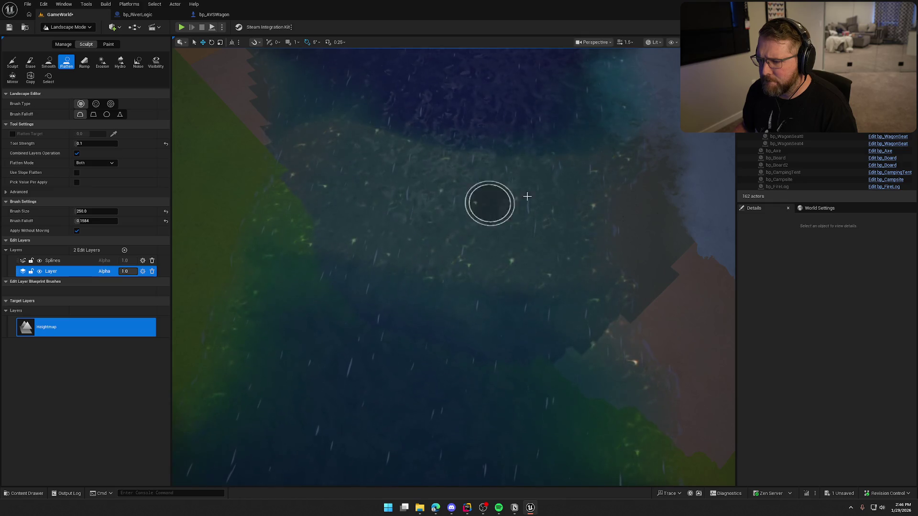
click(48, 62)
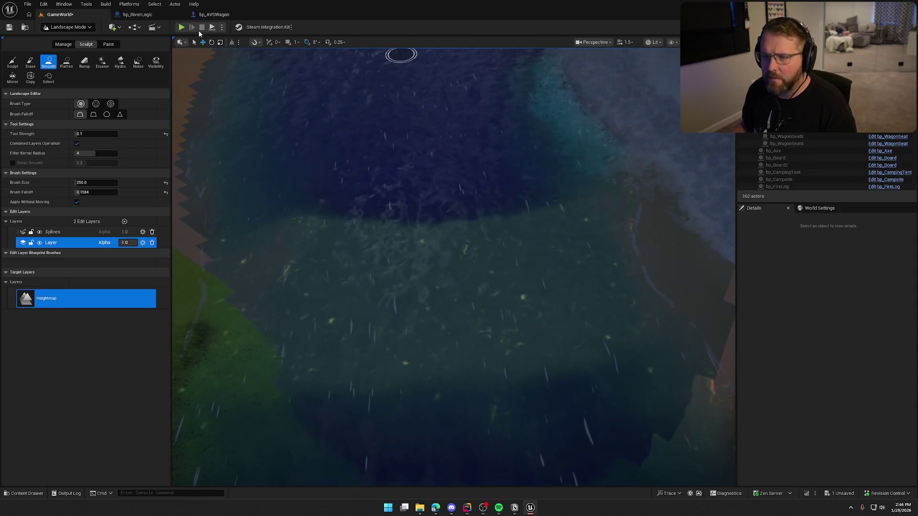
click(182, 29)
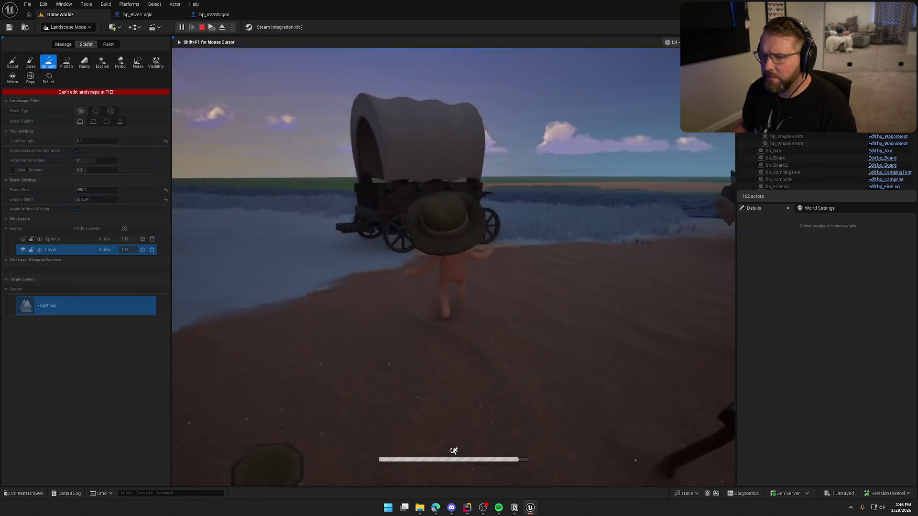
key(w)
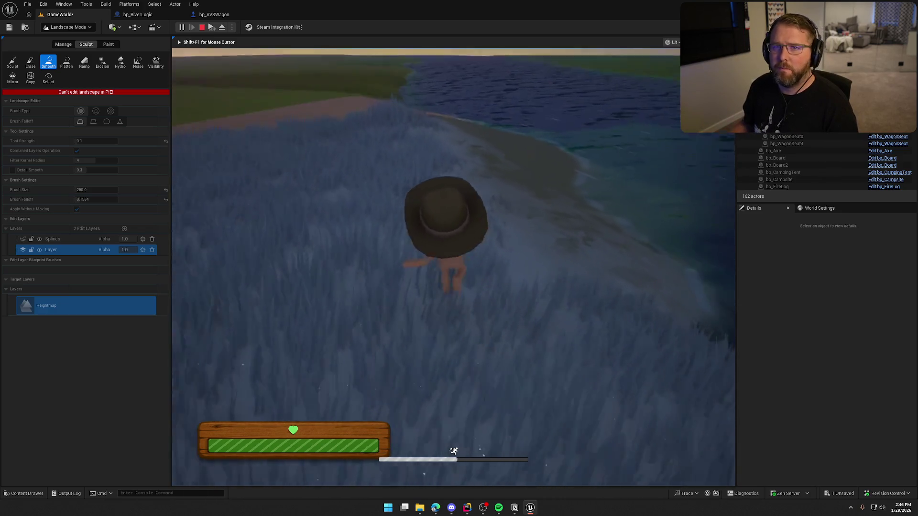
key(shift)
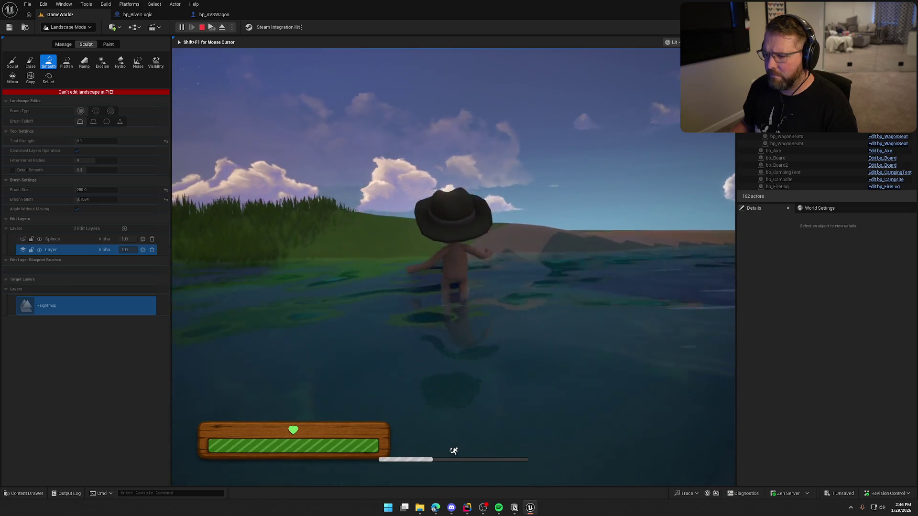
key(Escape)
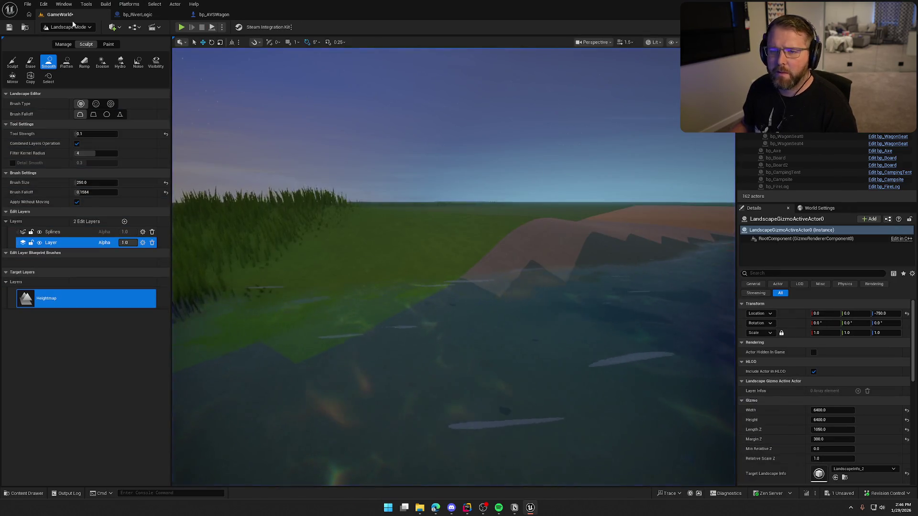
In Selection Mode, play the level and drive the covered wagon into the river.
click(67, 27)
click(67, 37)
click(178, 28)
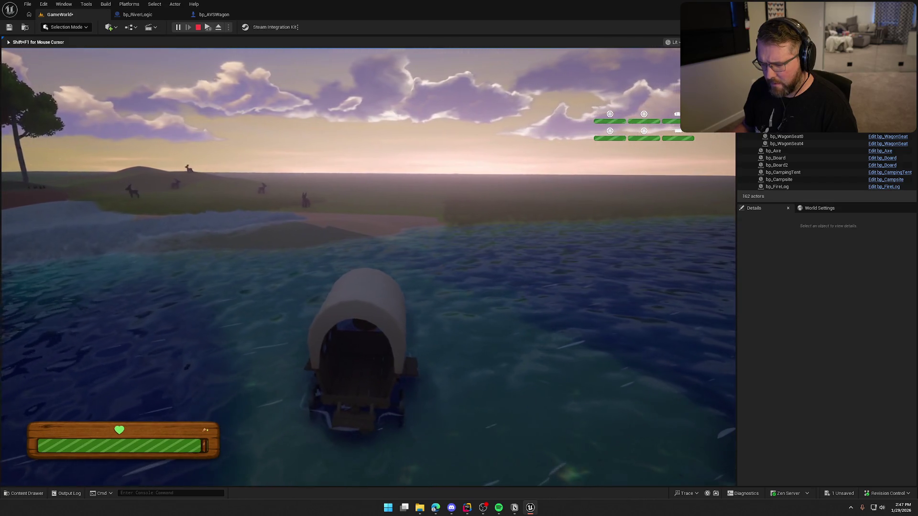
key(shift+F1)
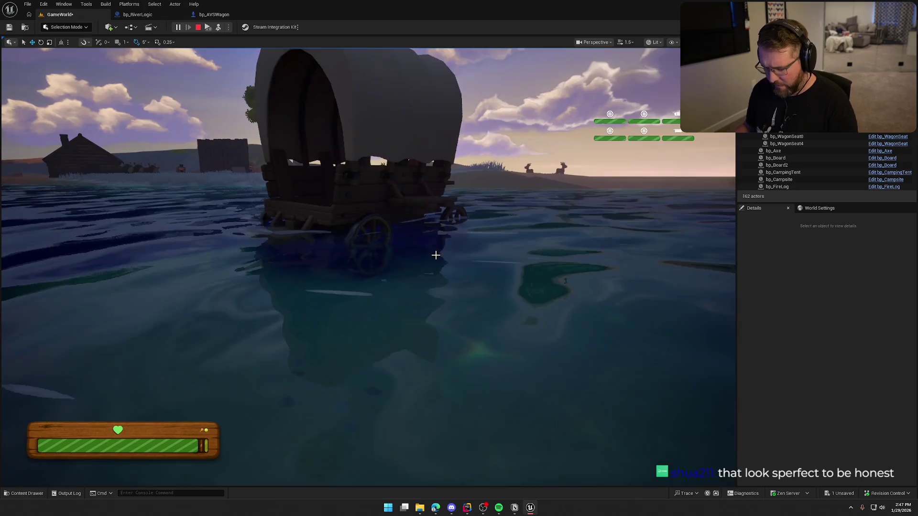
click(435, 256)
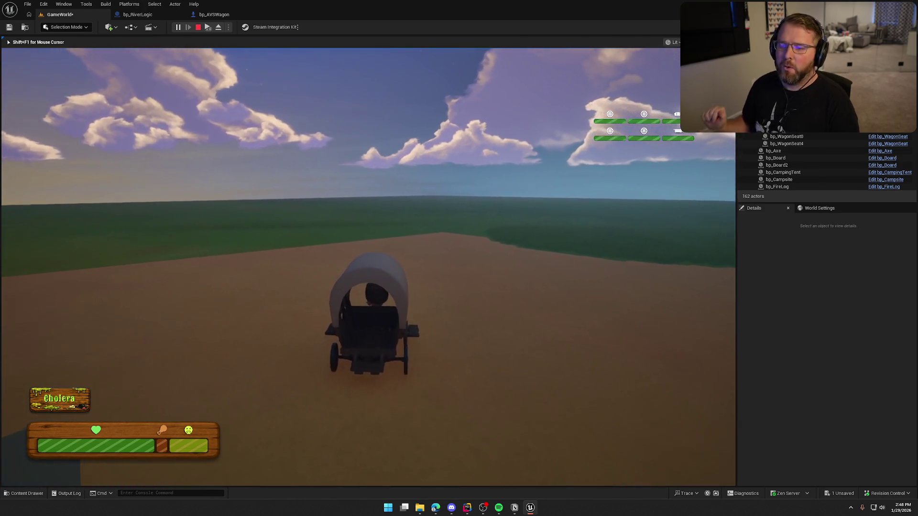
Stop the play session and bring up the bp_RiverLogic blueprint.
key(Escape)
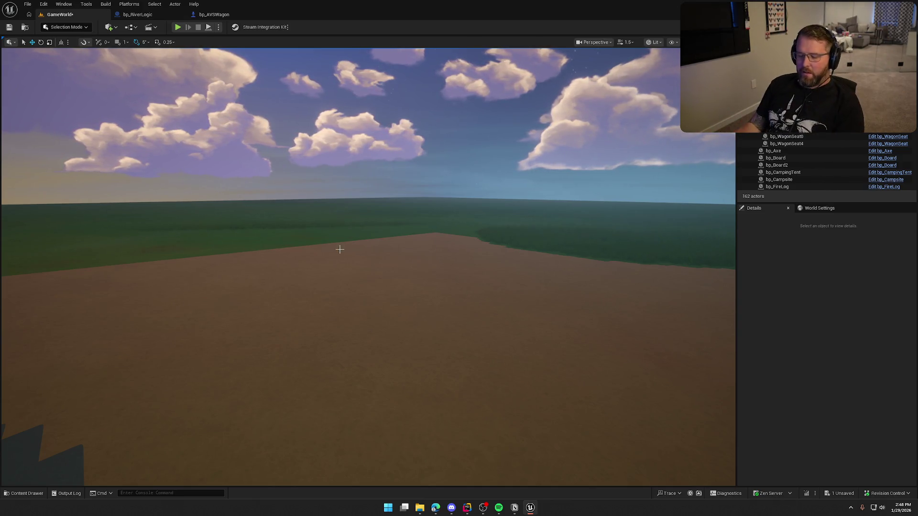
click(138, 14)
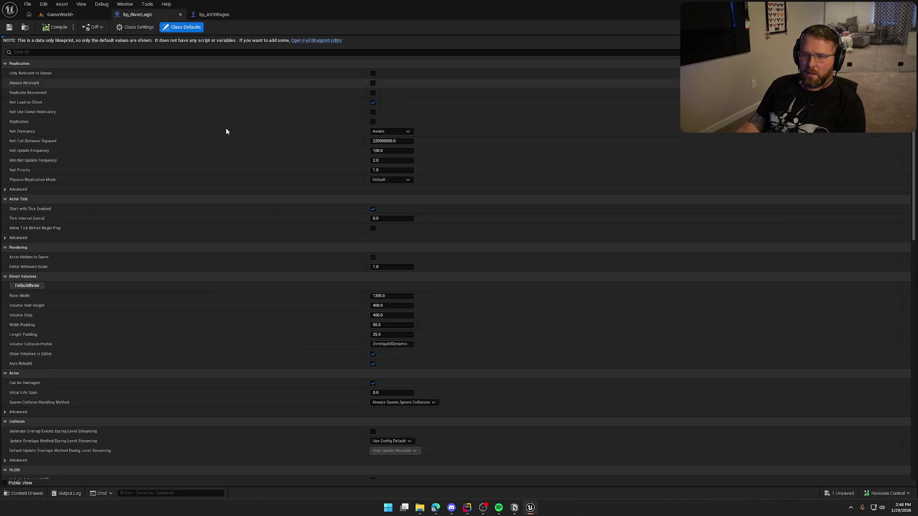
Add a Billboard component to bp_RiverLogic in its blueprint viewport.
click(299, 50)
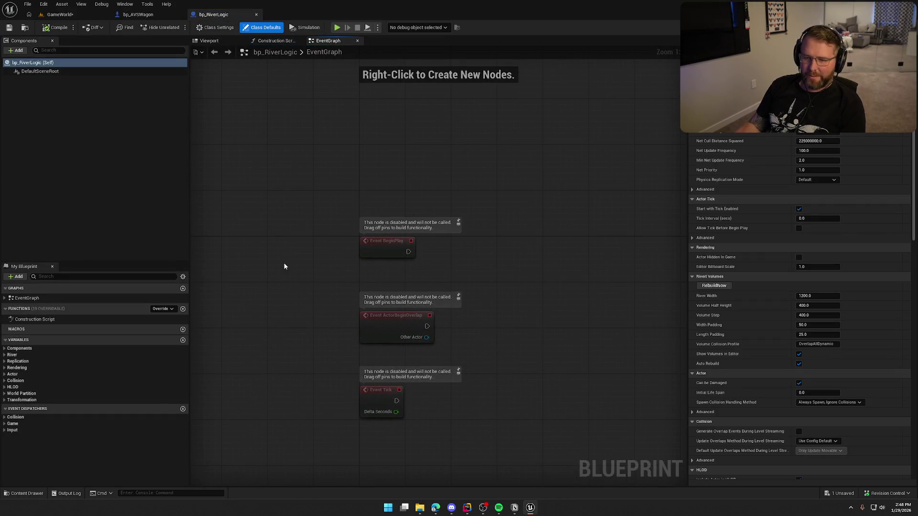
click(61, 14)
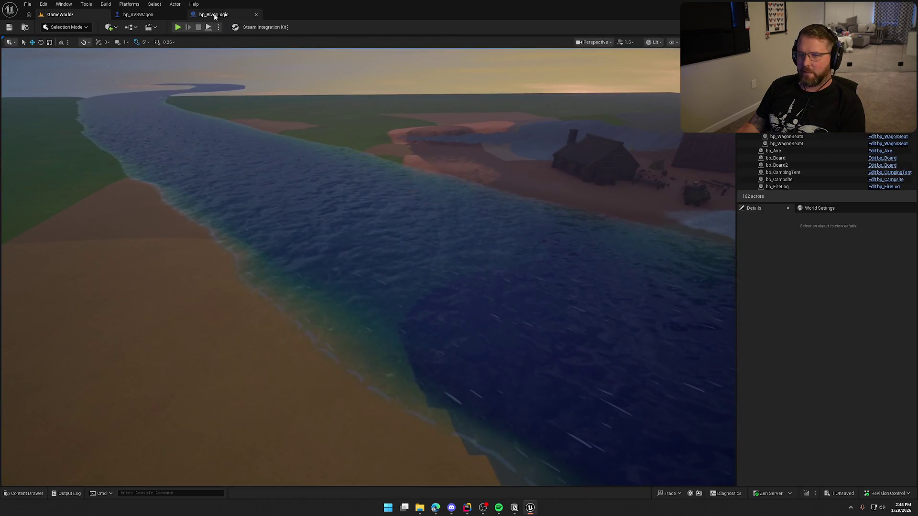
click(205, 15)
click(209, 41)
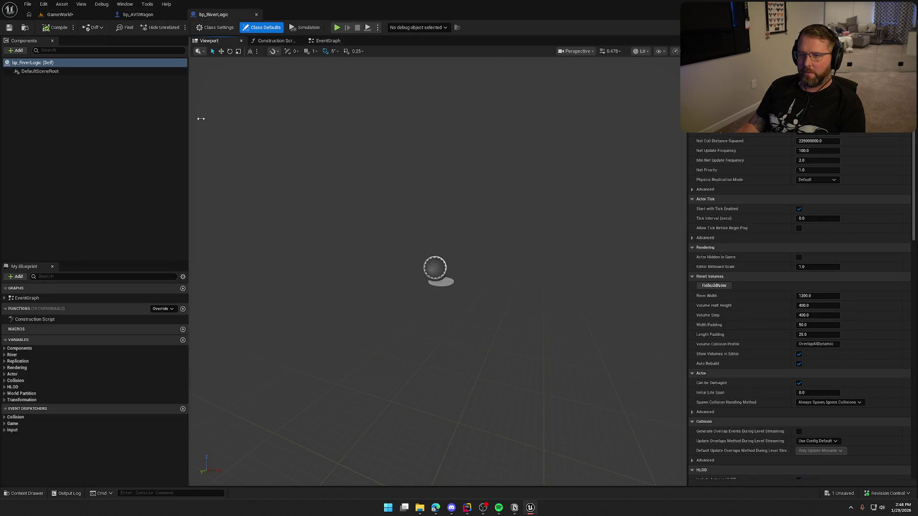
click(18, 52)
text(bill)
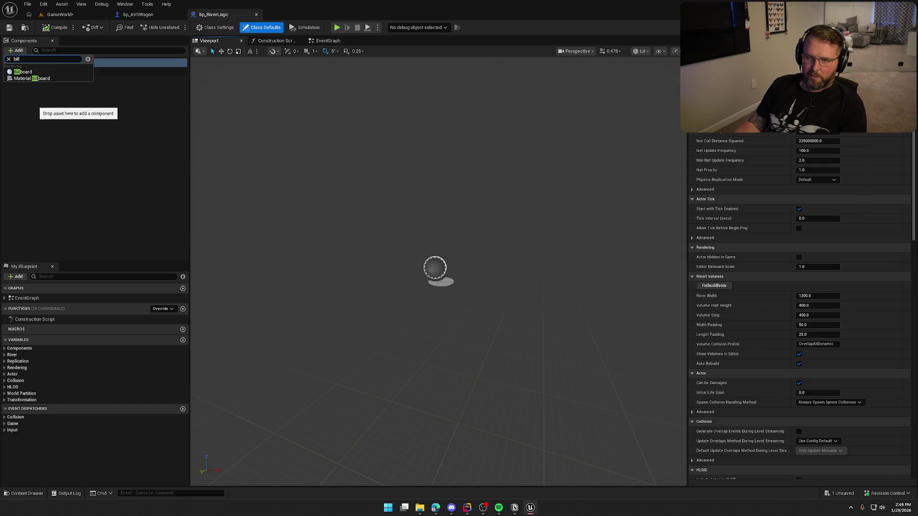
key(Return)
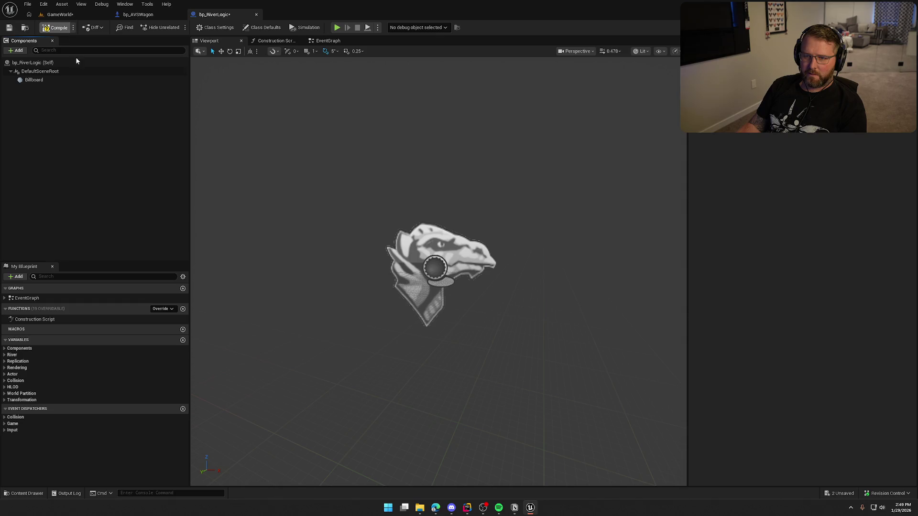
Compile and save bp_RiverLogic, then fly the GameWorld view down to water level.
key(ctrl+s)
click(63, 5)
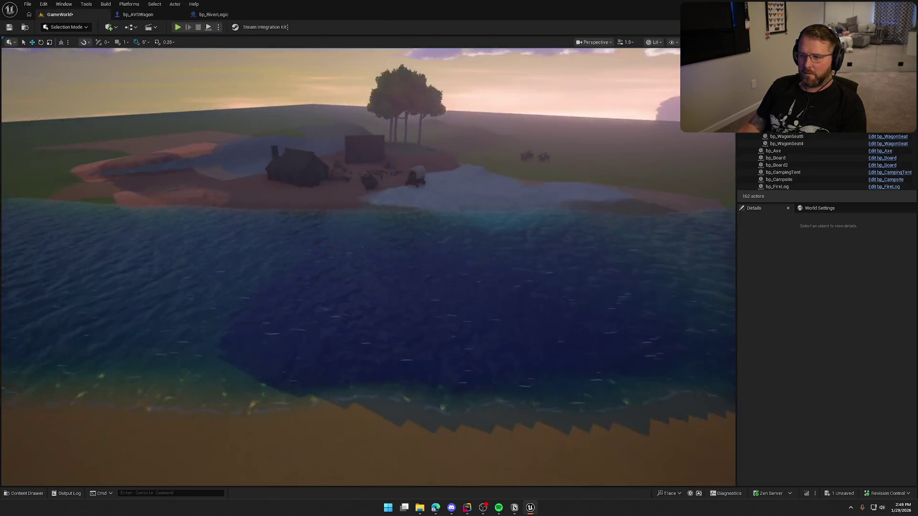
key(g)
mouse_move(295, 217)
mouse_down()
mouse_move(357, 240)
mouse_move(353, 226)
mouse_move(387, 277)
mouse_move(304, 215)
mouse_move(380, 222)
mouse_up()
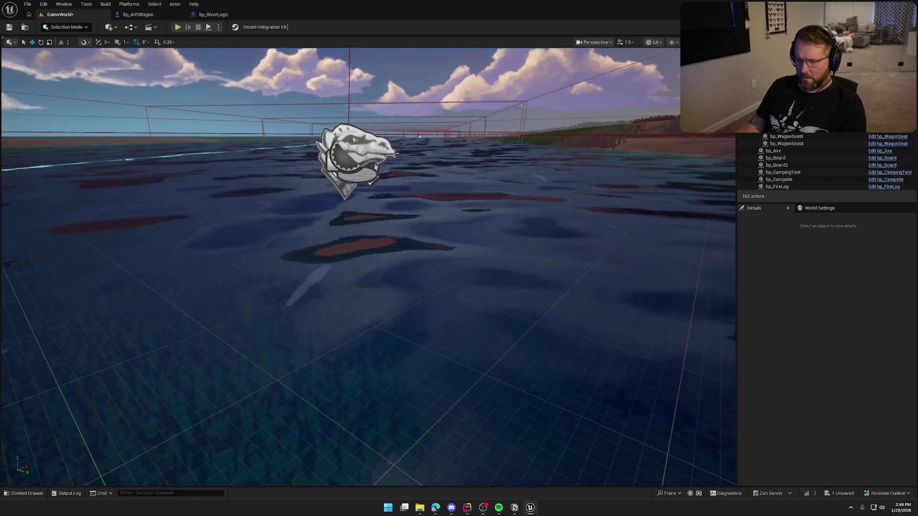
Drag RiverLogicActor onto the river and frame its whole line of volume boxes.
click(352, 153)
key(f)
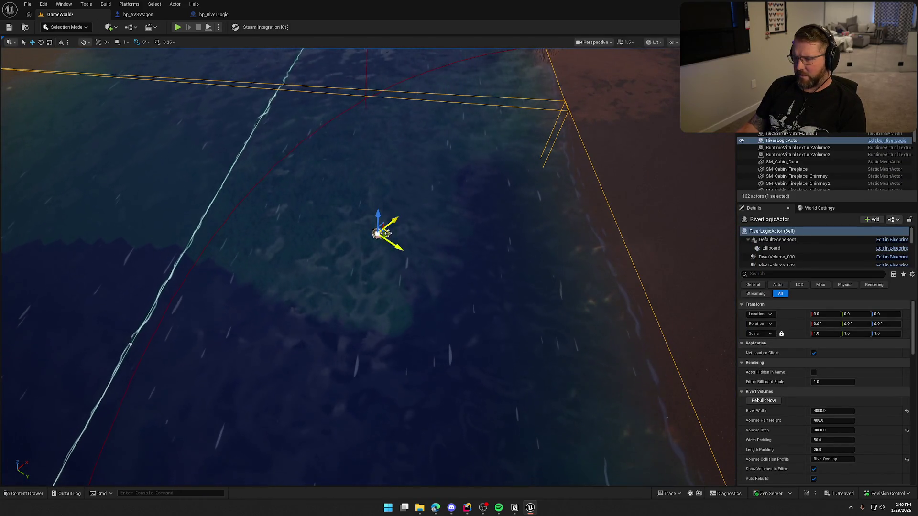
mouse_move(381, 237)
mouse_down()
mouse_move(494, 272)
mouse_move(478, 287)
mouse_move(502, 266)
mouse_move(496, 273)
mouse_move(537, 279)
mouse_move(507, 294)
mouse_move(382, 297)
mouse_move(289, 323)
mouse_up()
click(481, 278)
key(f)
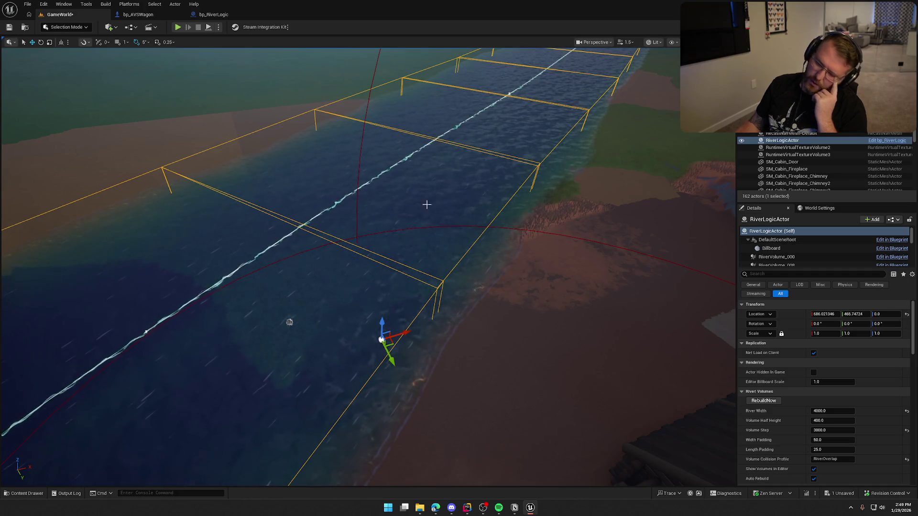
key(alt+Tab)
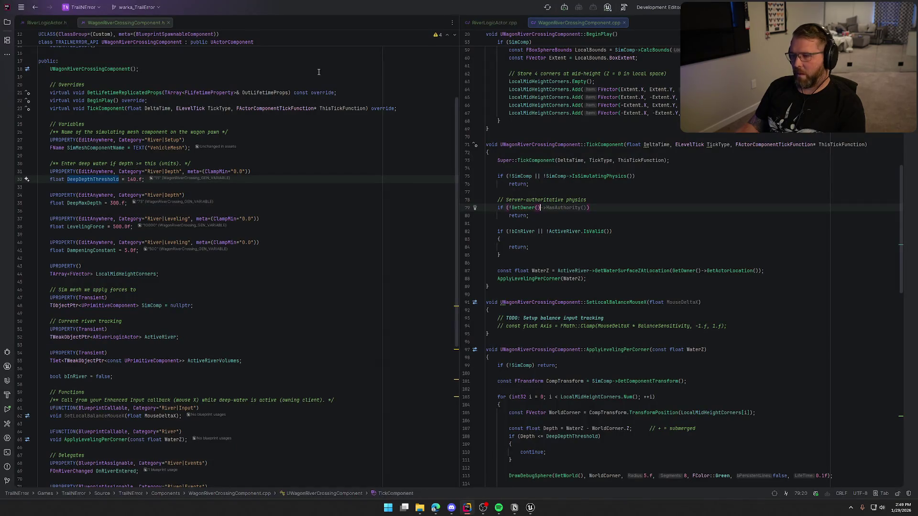
Open RiverLogicActor.cpp beside the header and scroll up through it.
click(494, 23)
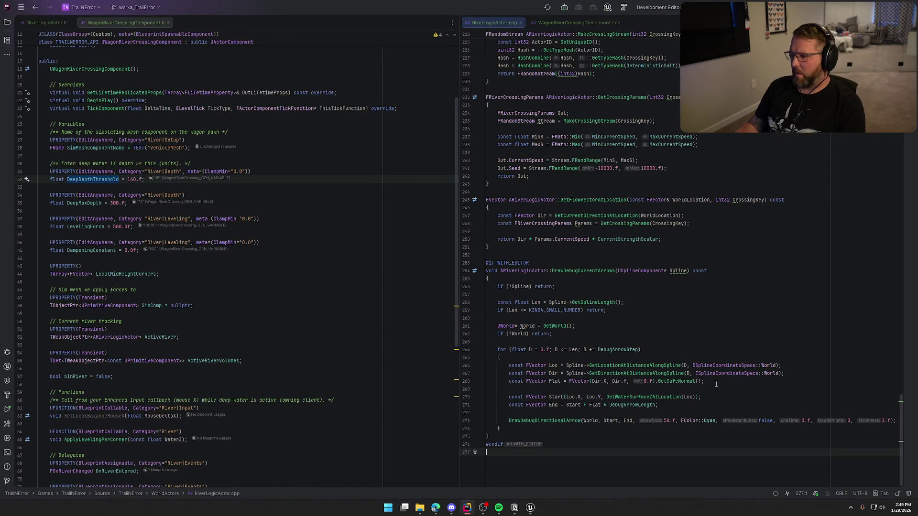
scroll(762, 353, up, 4)
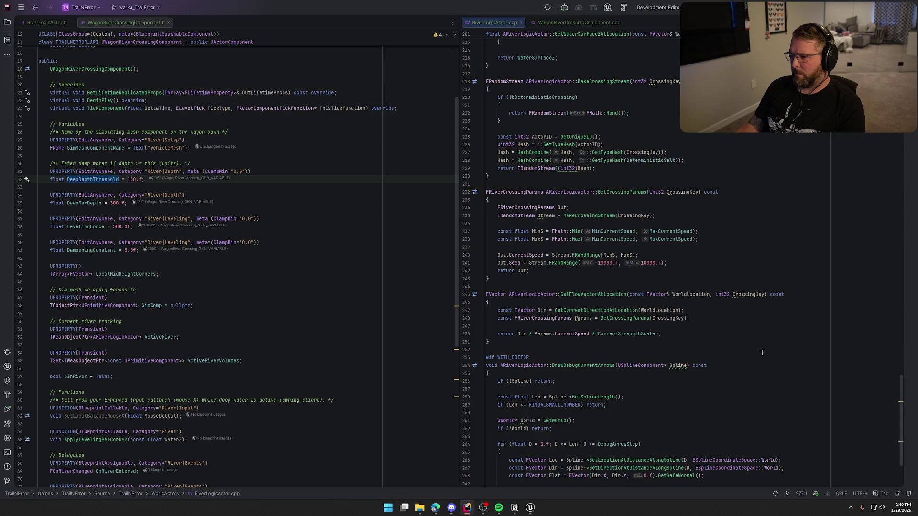
scroll(762, 353, up, 5)
scroll(763, 353, up, 2)
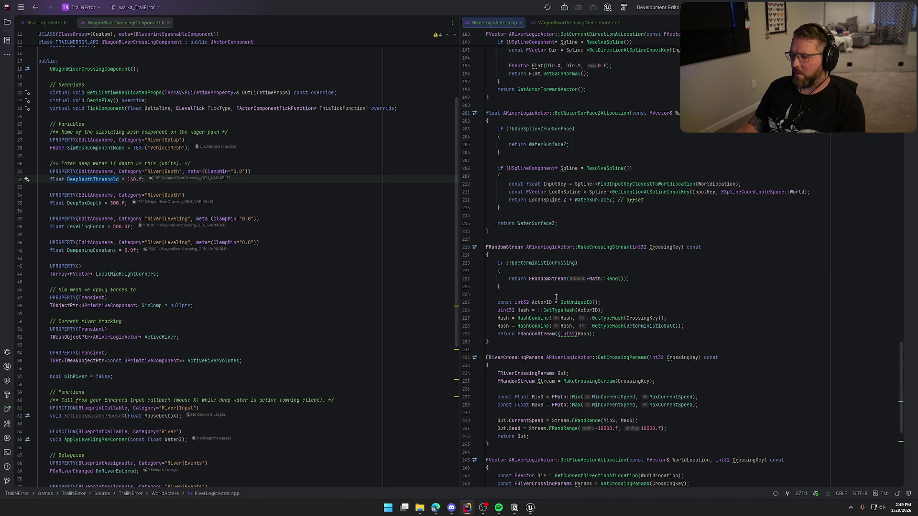
Jump to the MakeCrossingStream definition and scroll up to the CreateVolume code.
ctrl+click(590, 382)
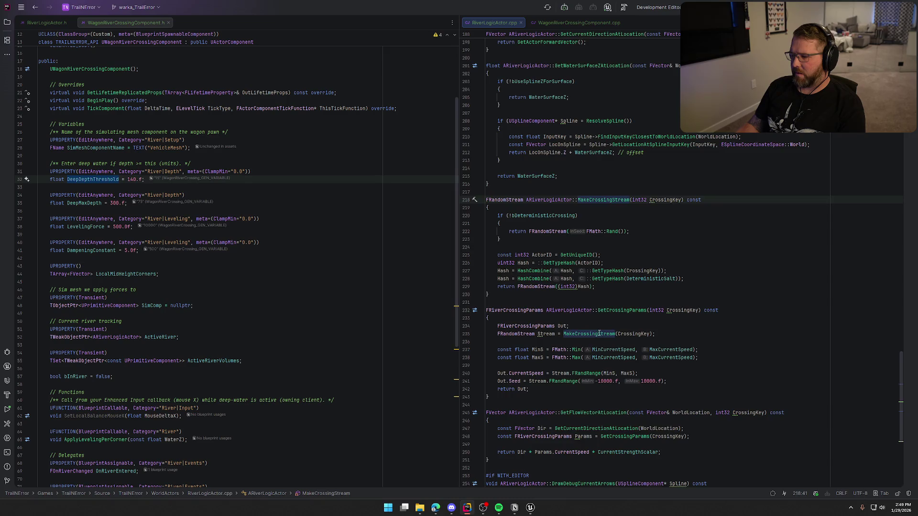
scroll(645, 337, up, 8)
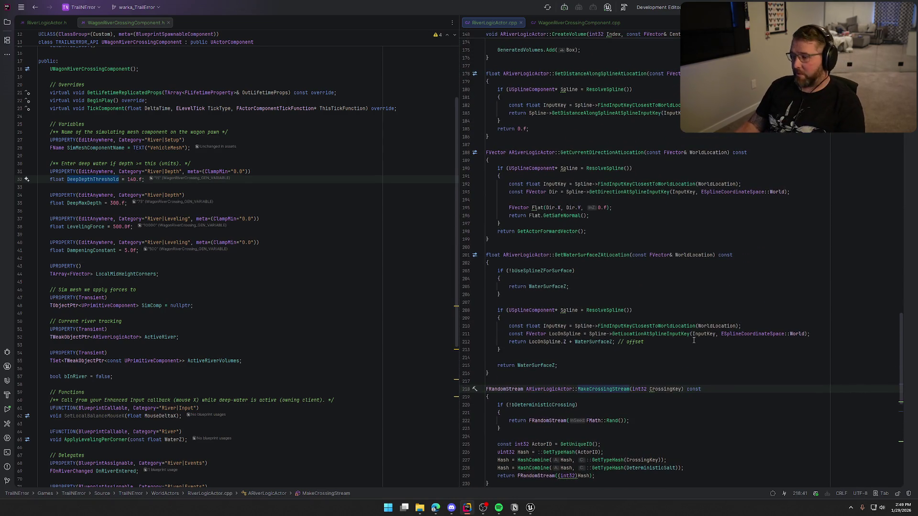
scroll(694, 340, up, 3)
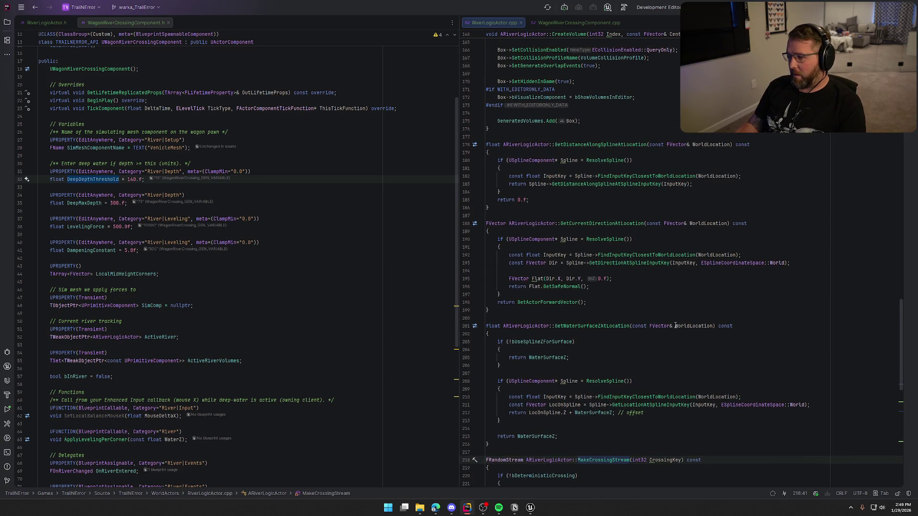
scroll(593, 317, up, 2)
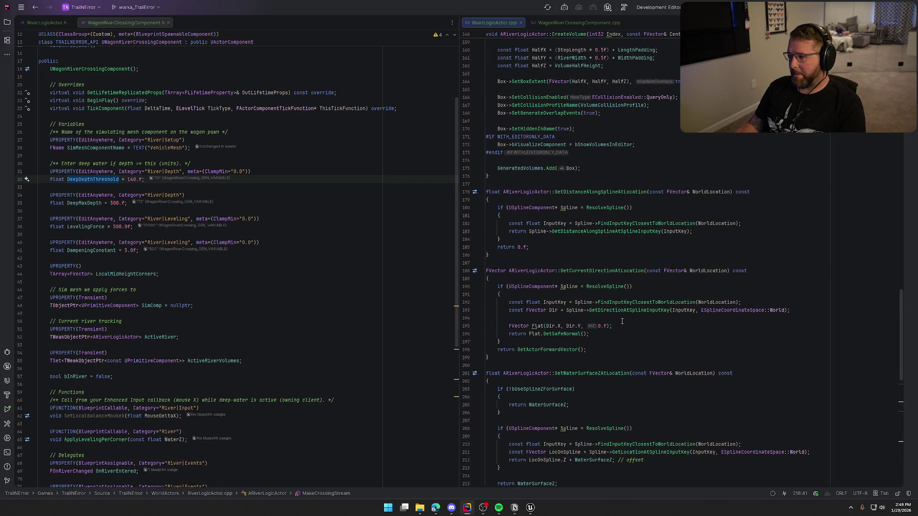
scroll(623, 321, up, 4)
scroll(622, 321, up, 4)
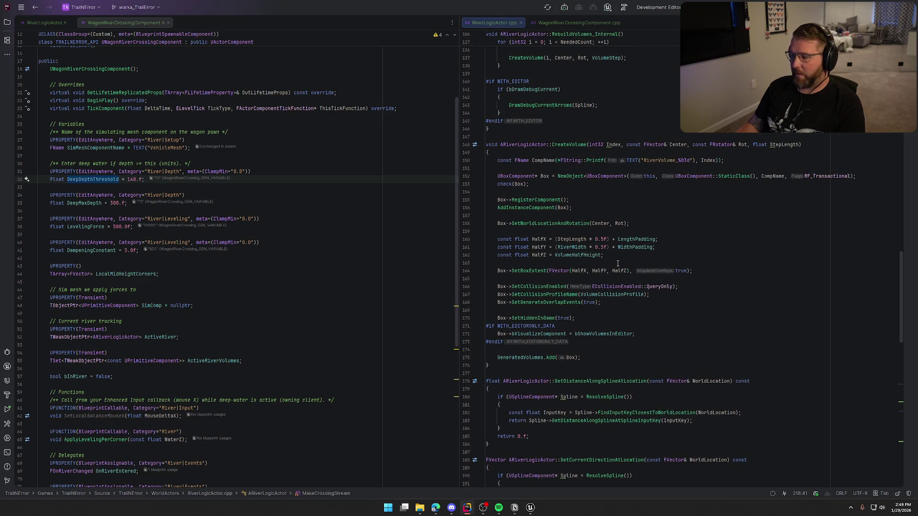
Return to the Unreal editor and dismiss the landscape context menu.
click(530, 508)
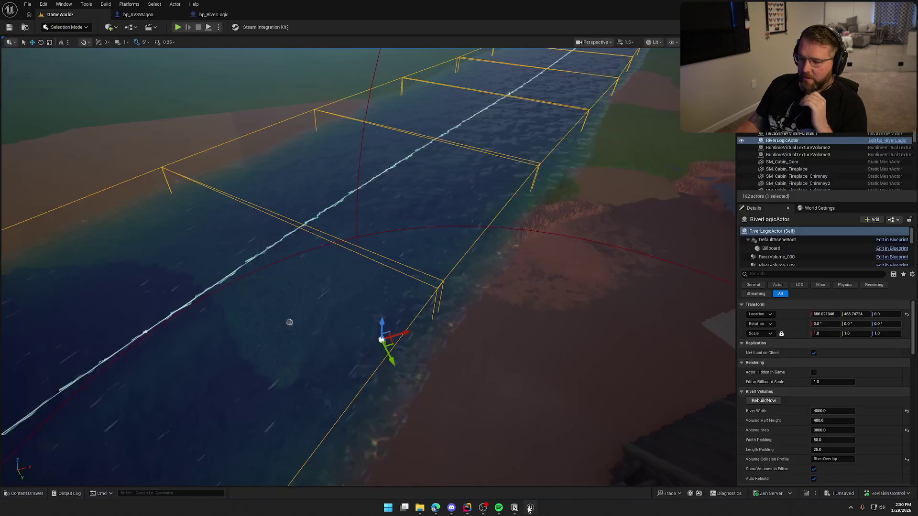
right_click(482, 304)
key(Escape)
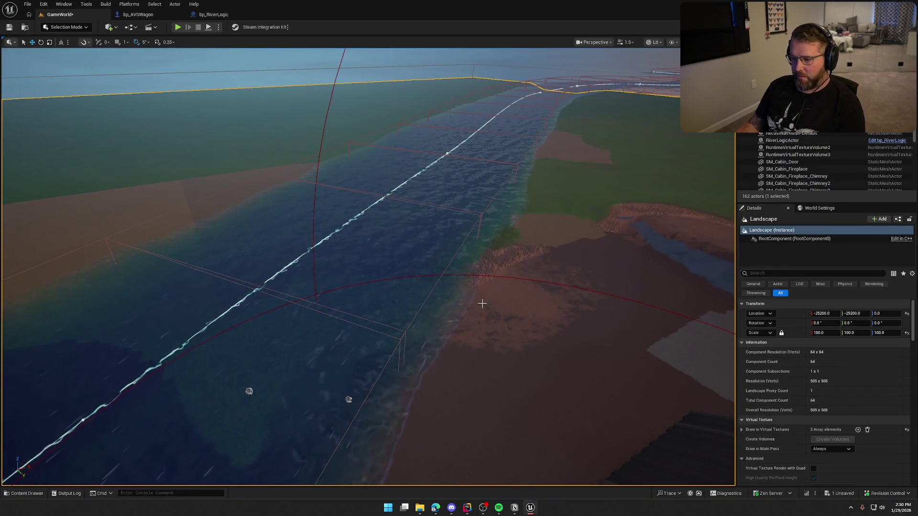
Save all unsaved packages and open the TrailMap level from Maps.
key(Escape)
key(ctrl+s)
key(ctrl+space)
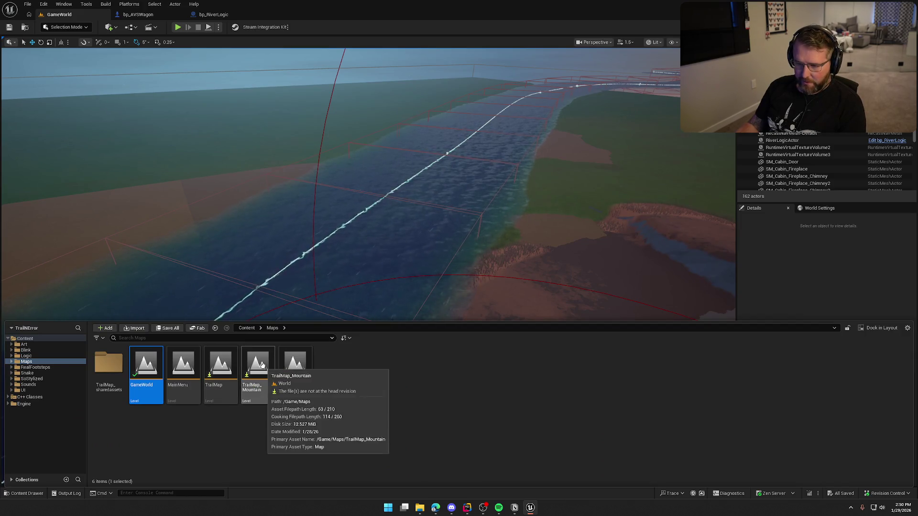
double_click(210, 377)
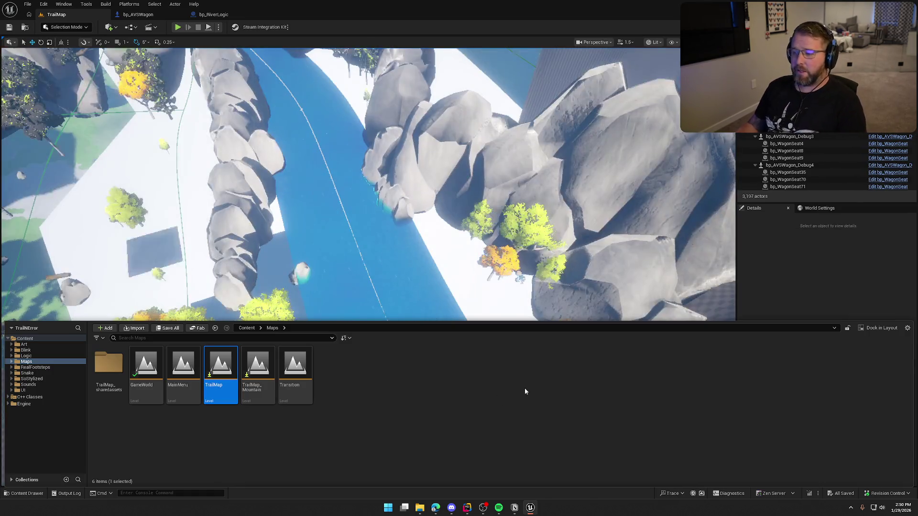
Fly to the canyon river, select BP_Water2 and edit its BP_Water blueprint.
click(799, 268)
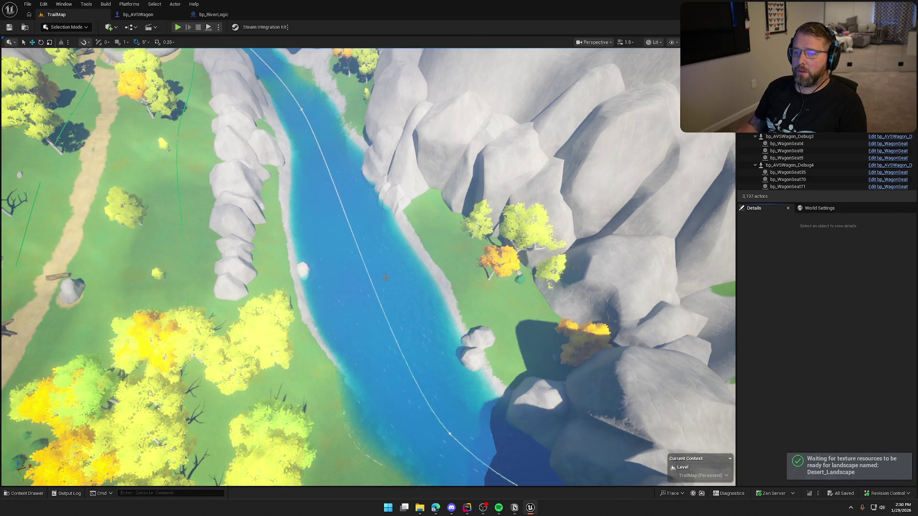
drag(384, 281, 384, 258)
scroll(384, 258, up, 3)
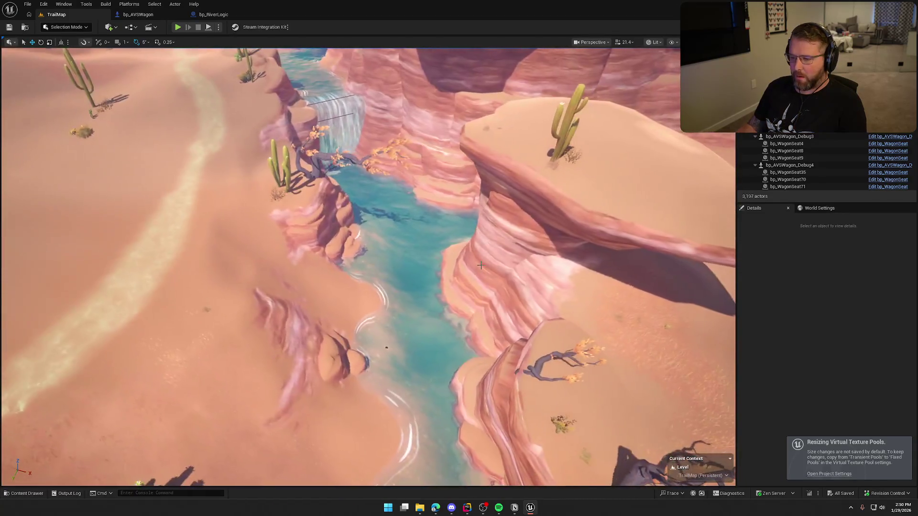
click(384, 258)
click(882, 140)
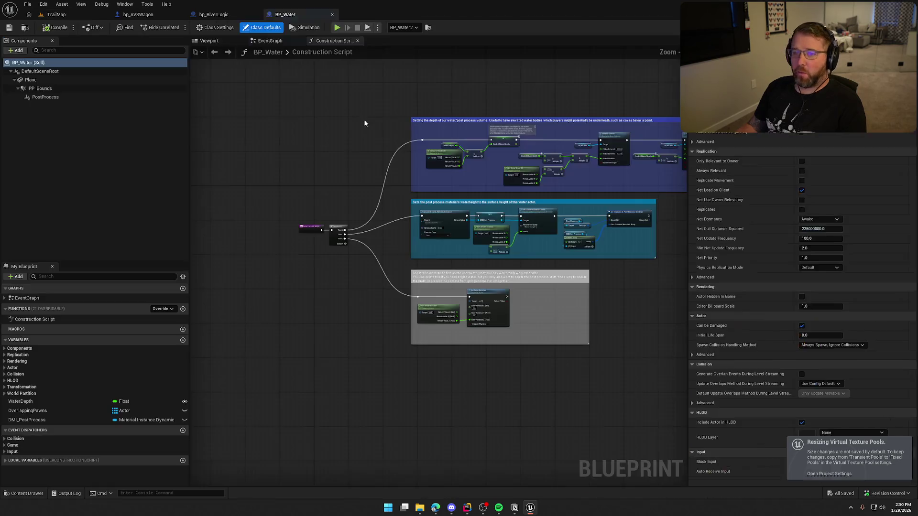
In BP_Water's Viewport, inspect the PP_Bounds box and PostProcess component settings.
click(207, 39)
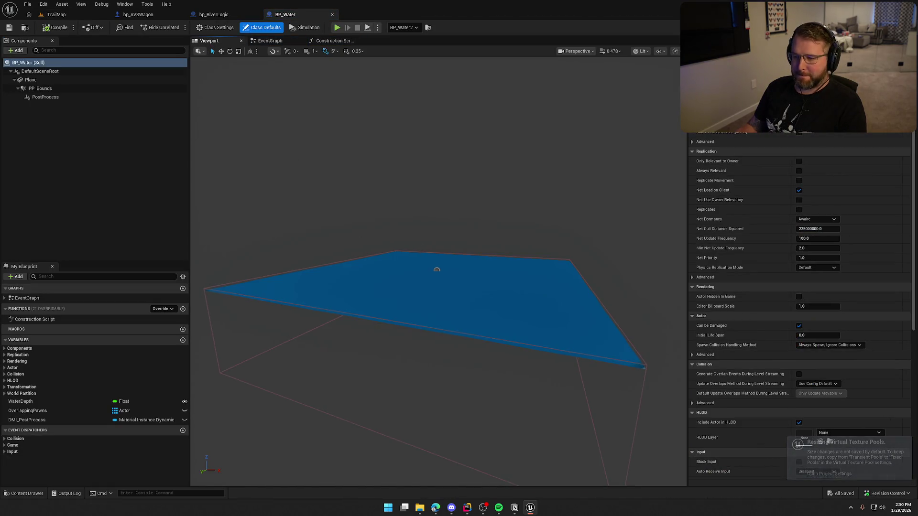
drag(252, 90, 252, 91)
drag(439, 268, 439, 267)
click(41, 89)
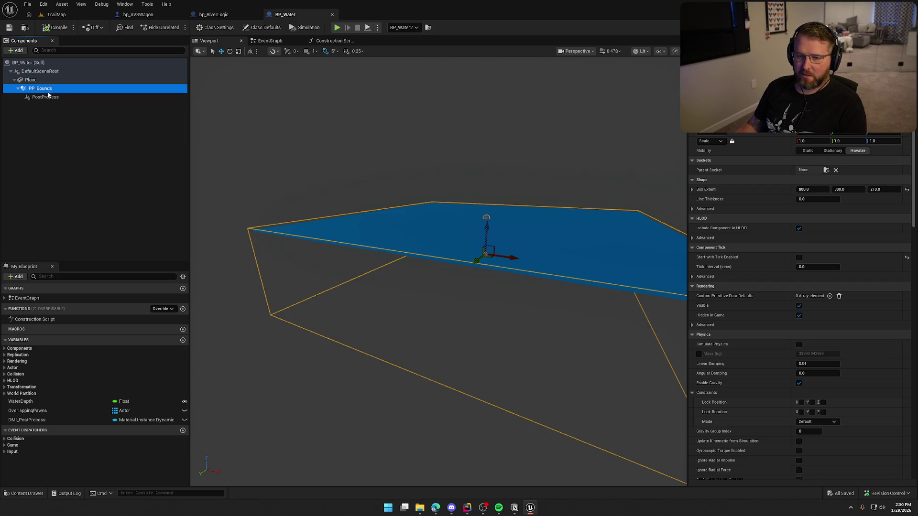
click(43, 97)
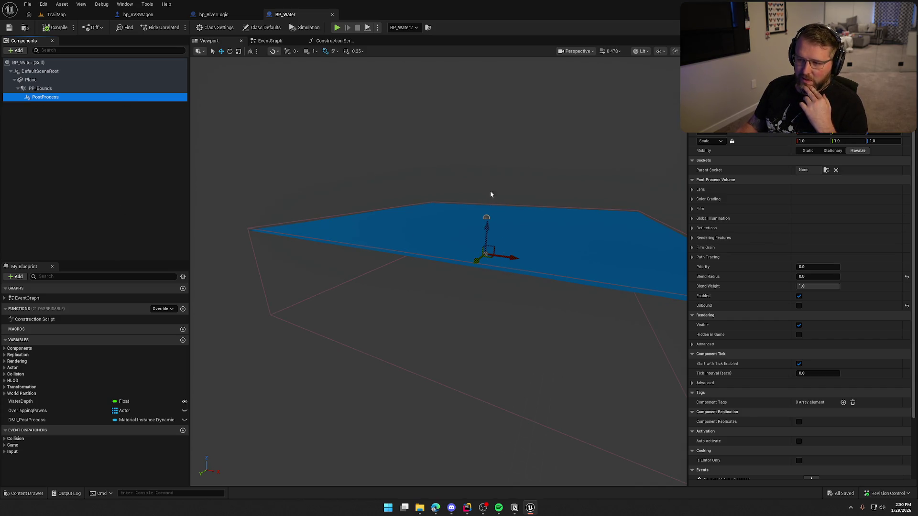
key(alt+Tab)
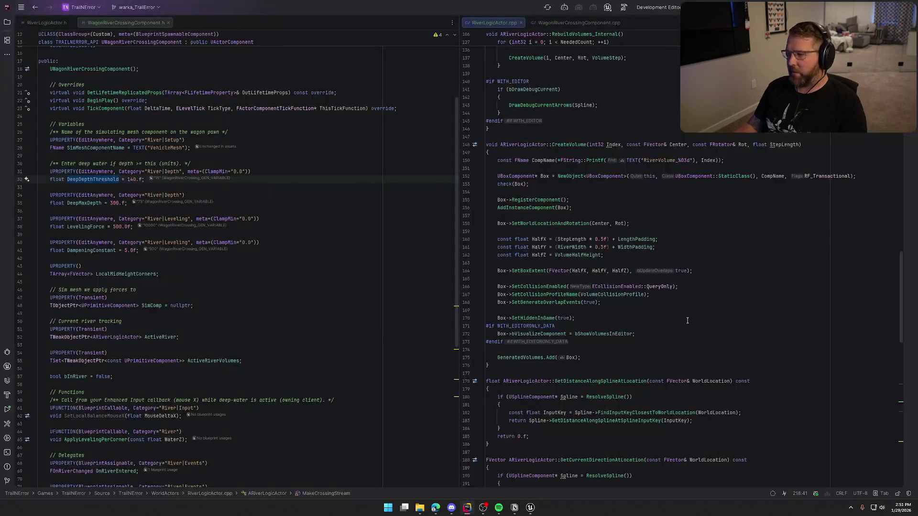
Step through CreateVolume's VolumeHalfHeight, GeneratedVolumes and SetWorldLocationAndRotation lines, selecting Center.
click(614, 258)
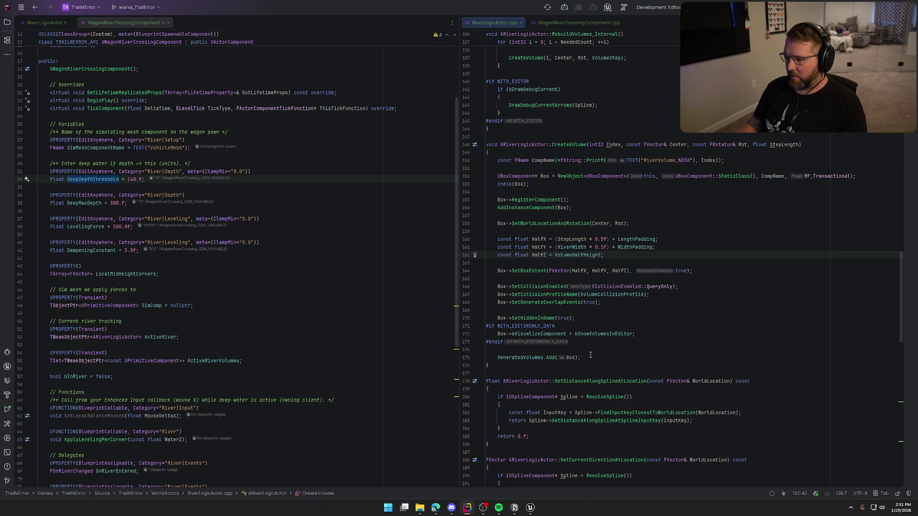
click(570, 359)
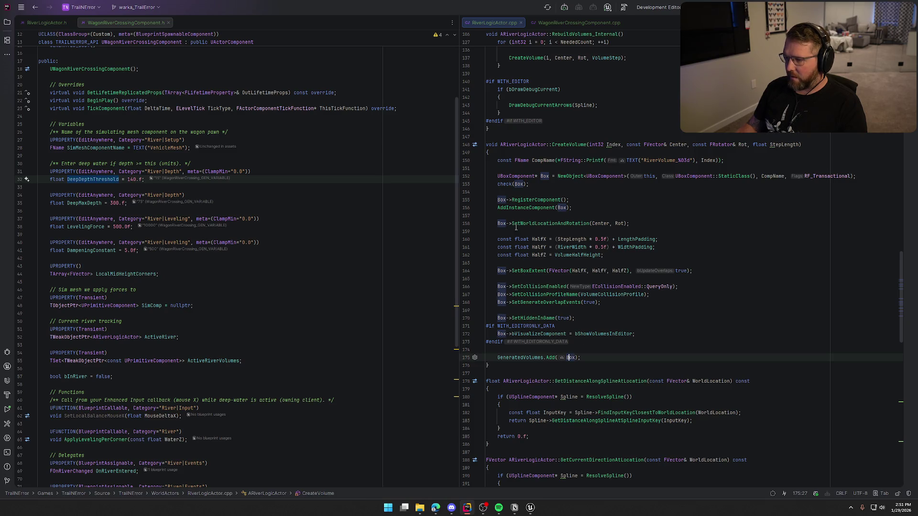
click(604, 223)
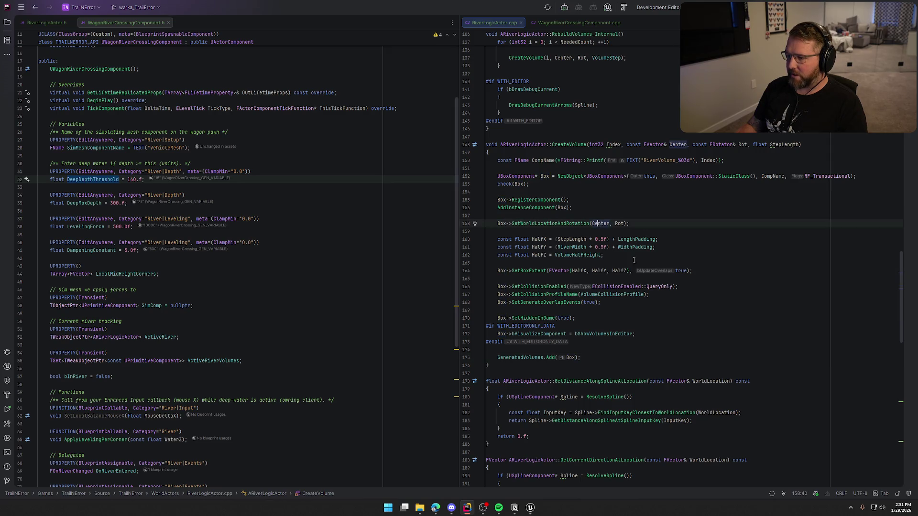
double_click(604, 223)
Inspect line 135, where Center.Z is set from GetWaterSurfaceZAtLocation.
scroll(649, 238, up, 1)
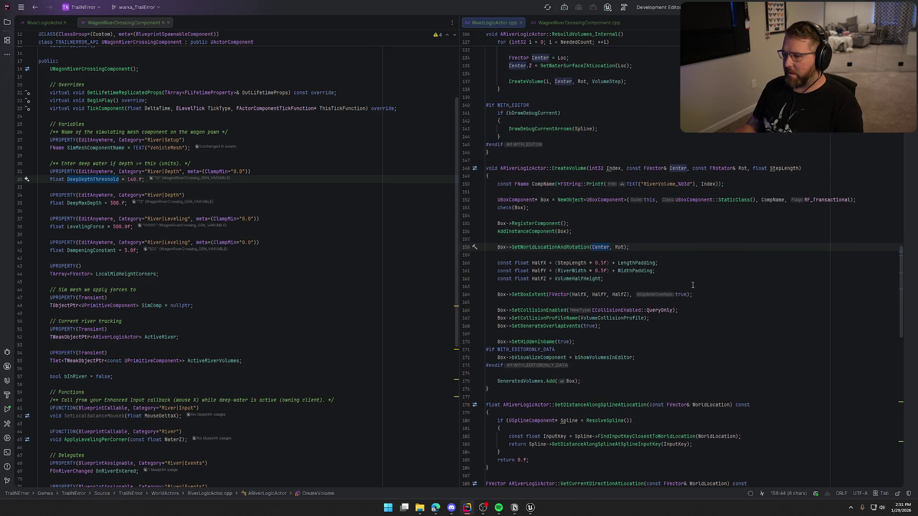
scroll(584, 188, up, 6)
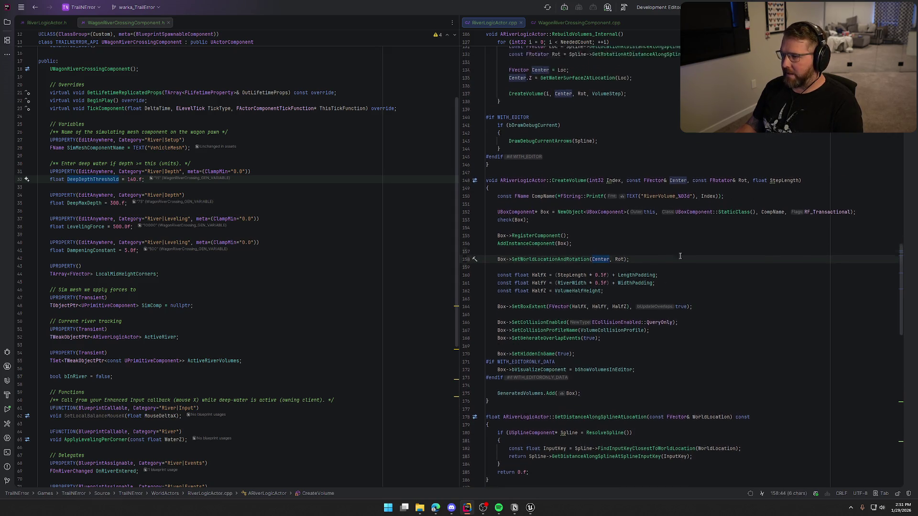
scroll(680, 267, up, 2)
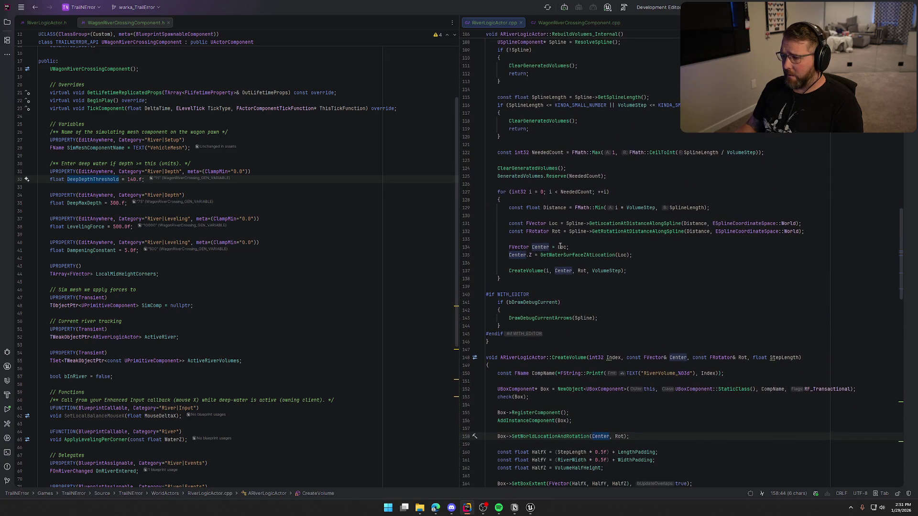
scroll(561, 247, down, 2)
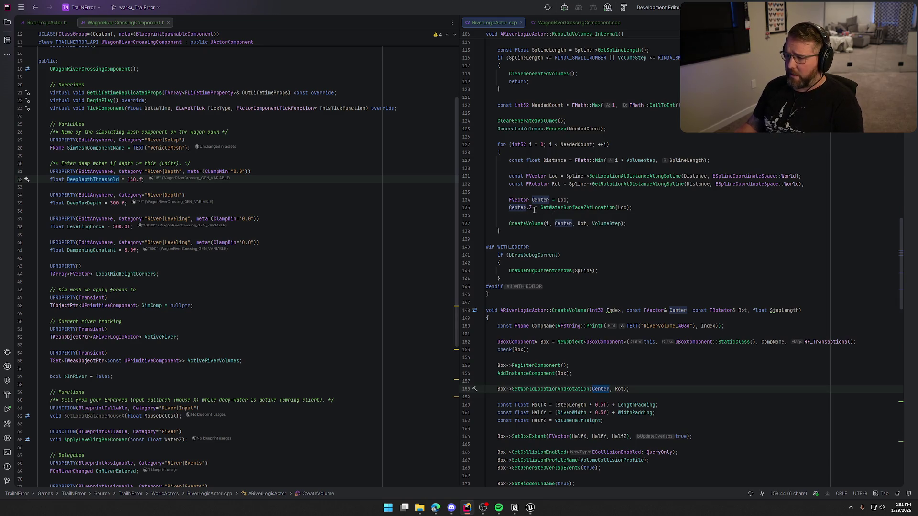
mouse_move(535, 210)
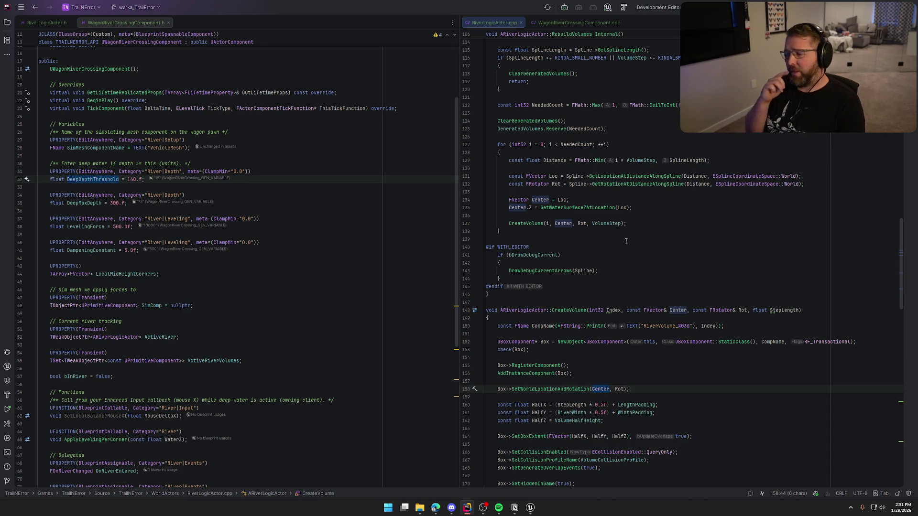
click(532, 207)
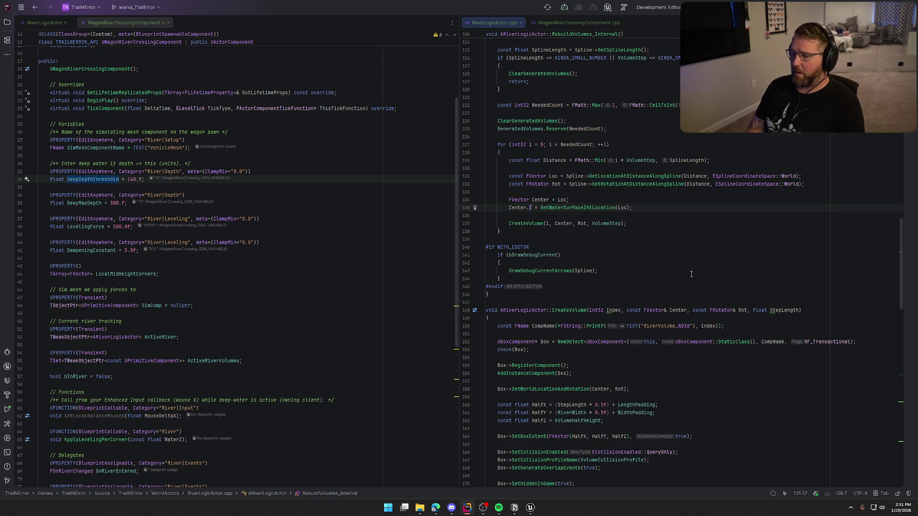
key(Right)
key(Right)
key(Right)
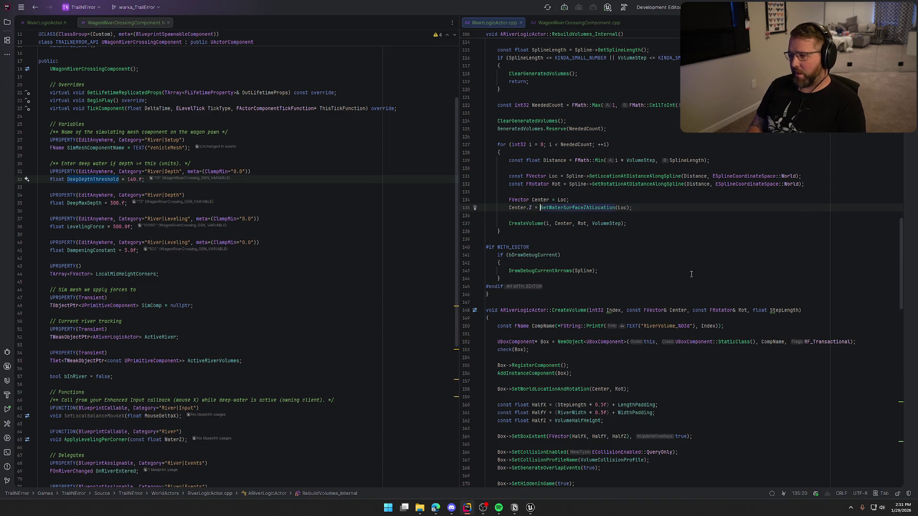
key(End)
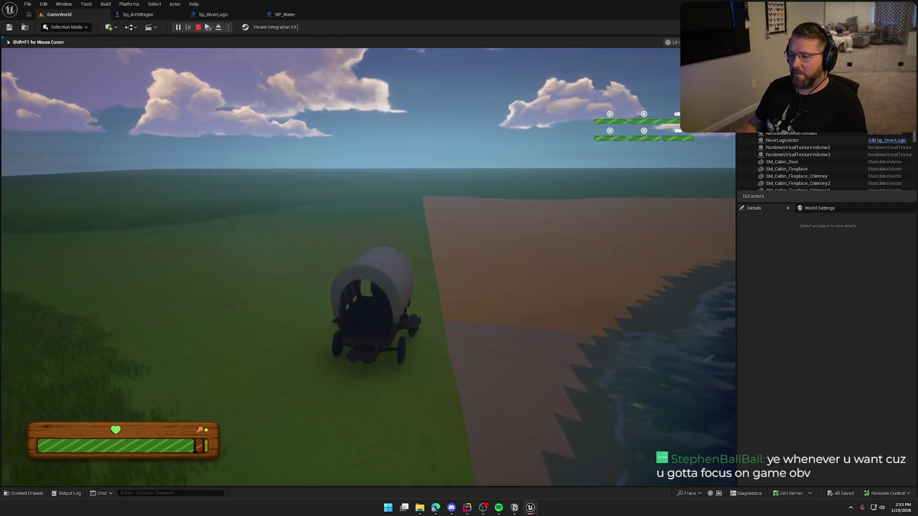
Stop the game test, then start a new Play In Editor session.
key(Escape)
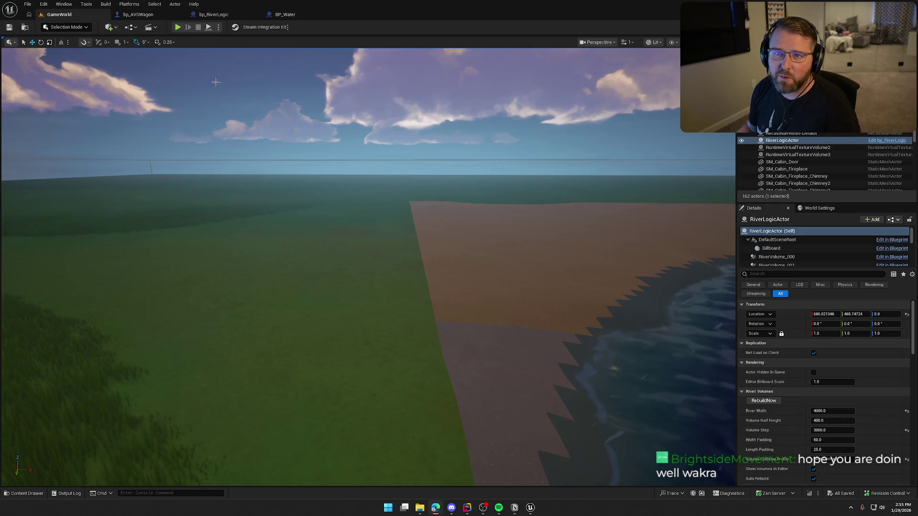
click(177, 26)
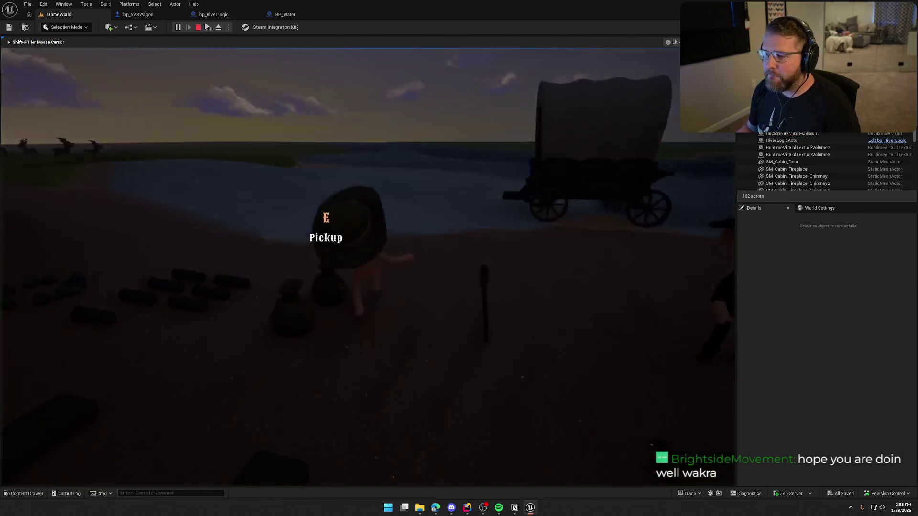
Mount the covered wagon and float it across the river onto the far sandy shore.
key(w)
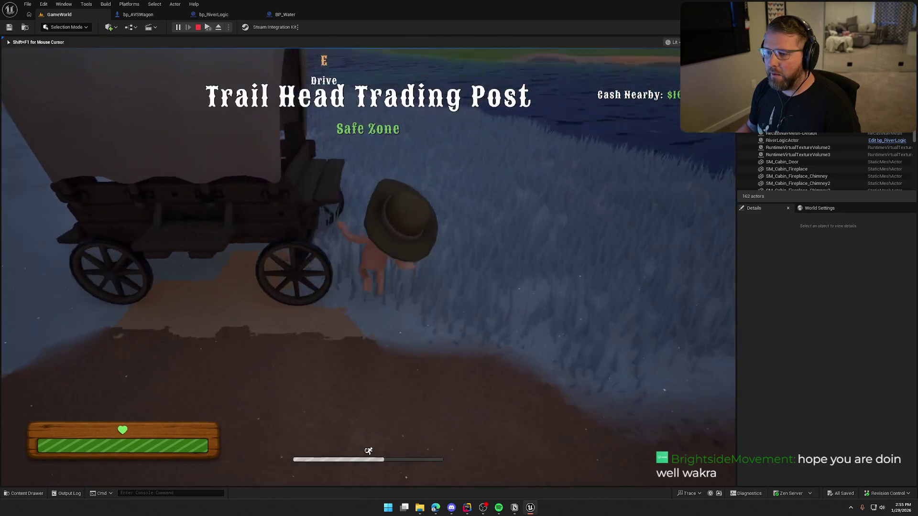
key(e)
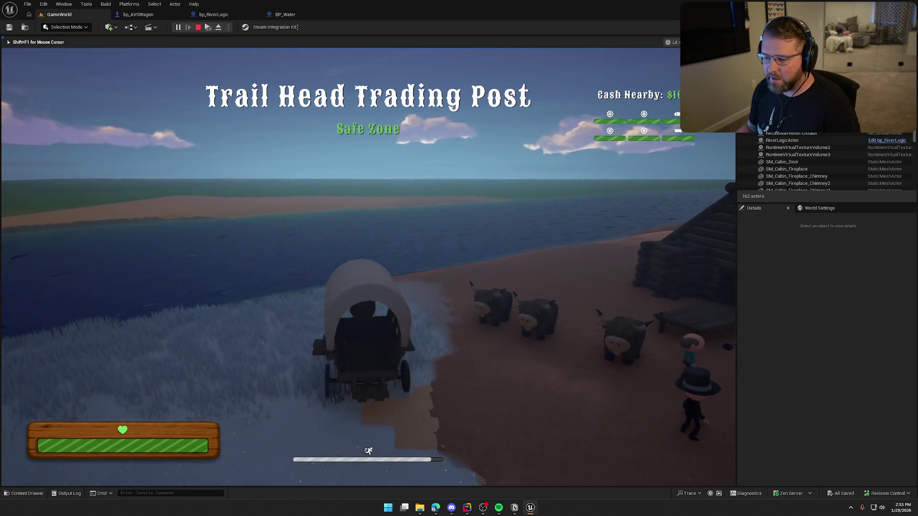
key(w)
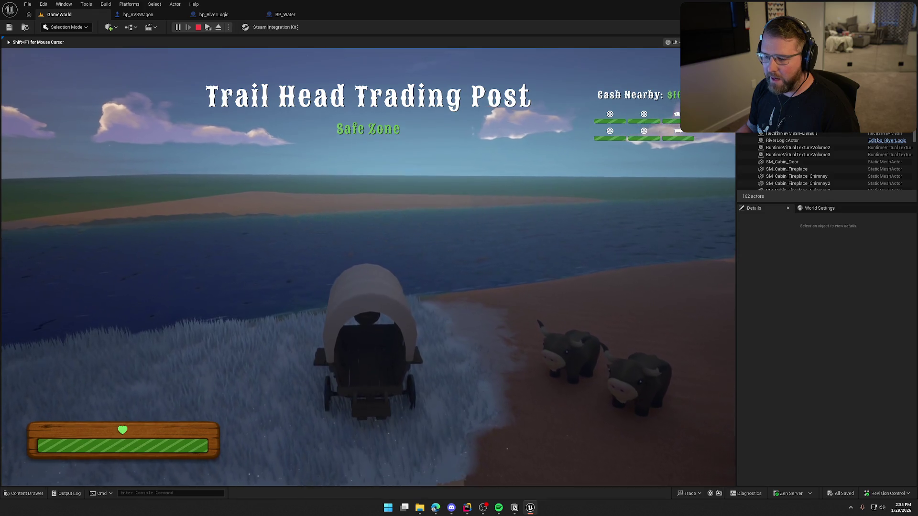
key(w)
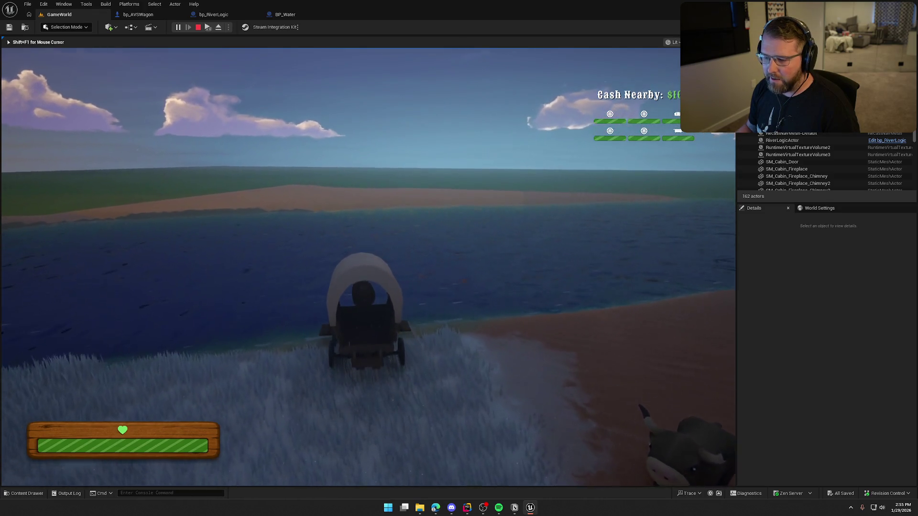
key(w)
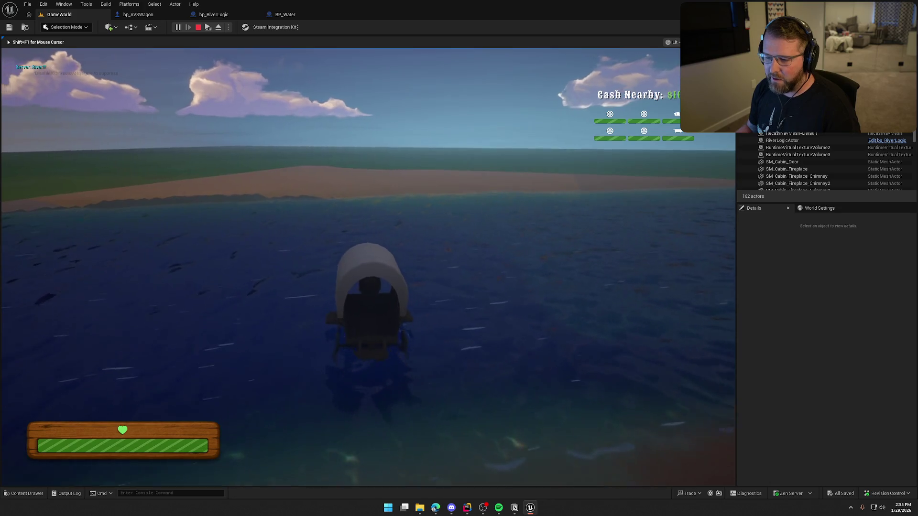
key(w)
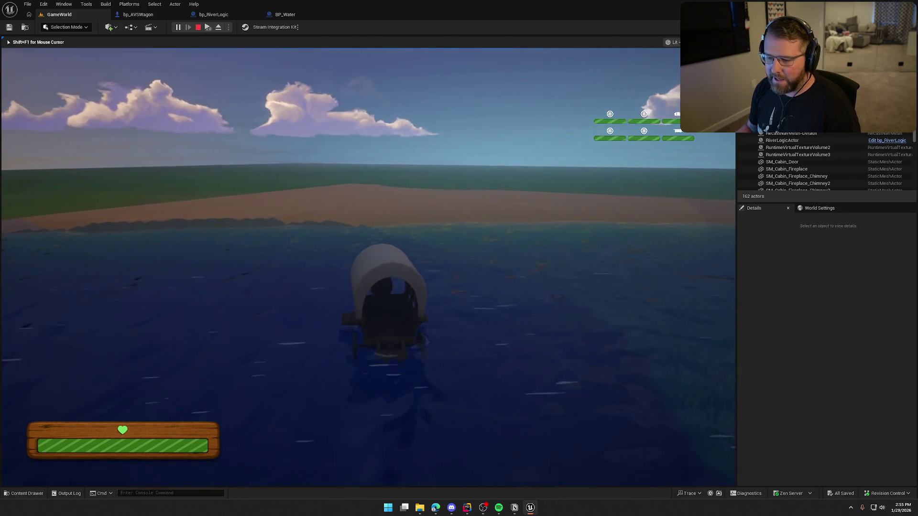
key(w)
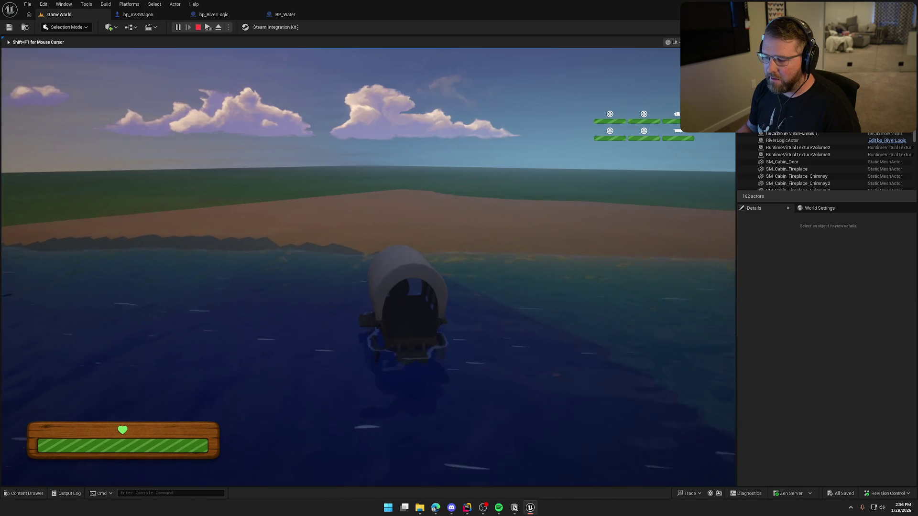
key(w)
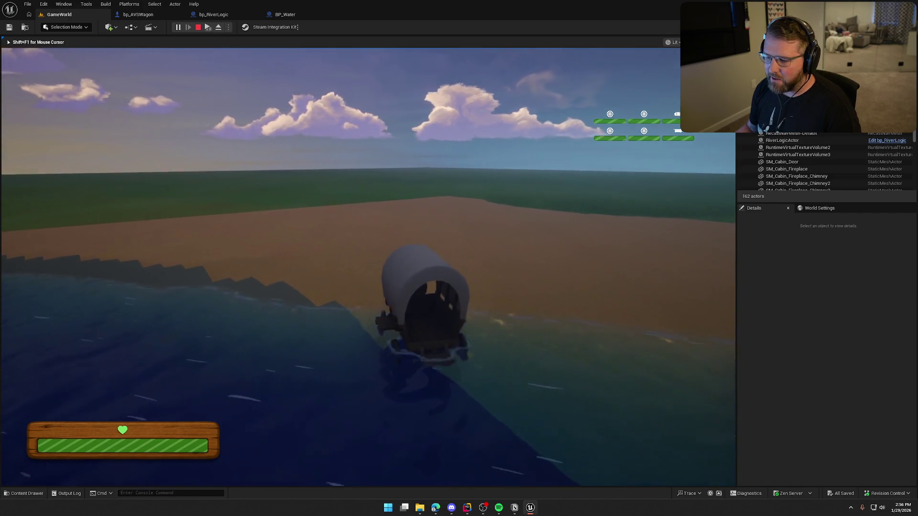
key(w)
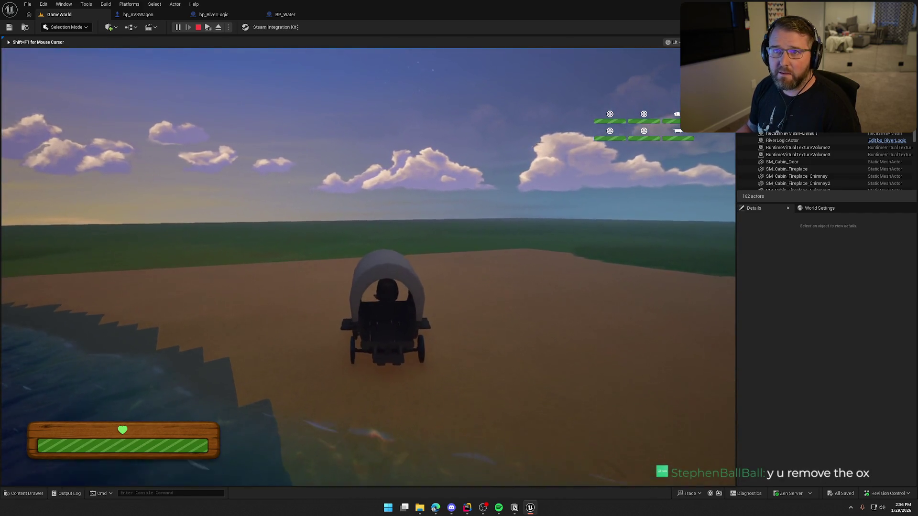
Turn the wagon left along the sand and back into the river, then end the play test.
key(w)
key(a)
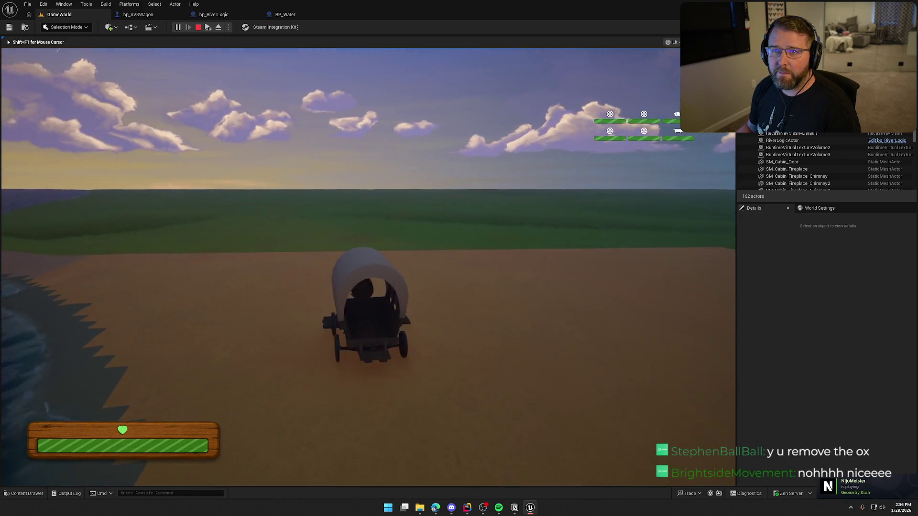
key(a)
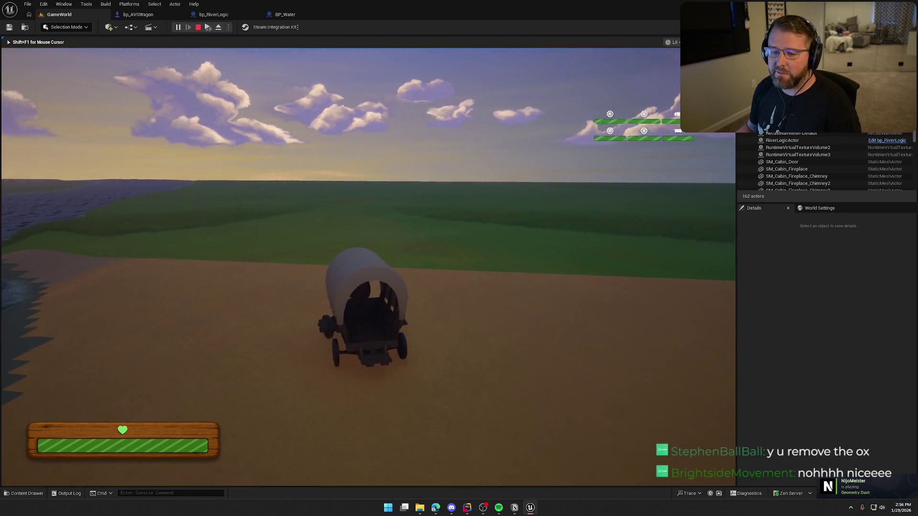
key(a)
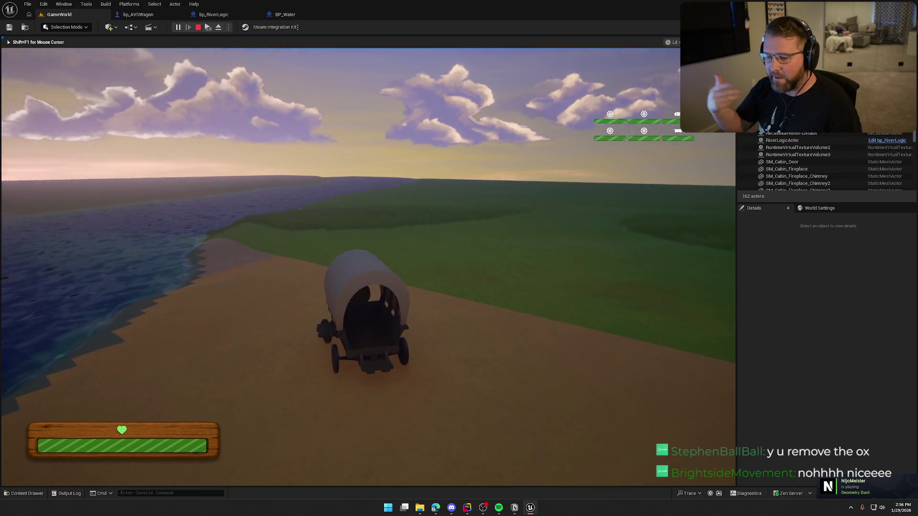
key(a)
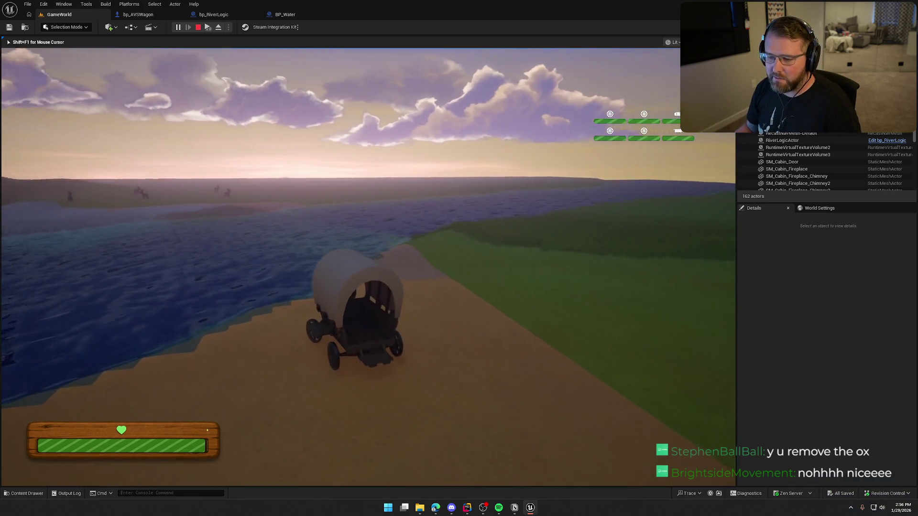
key(a)
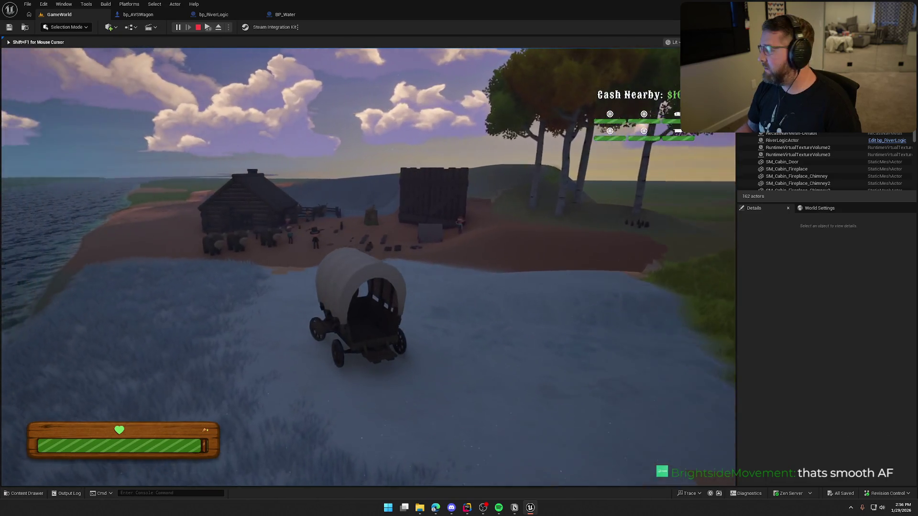
key(Escape)
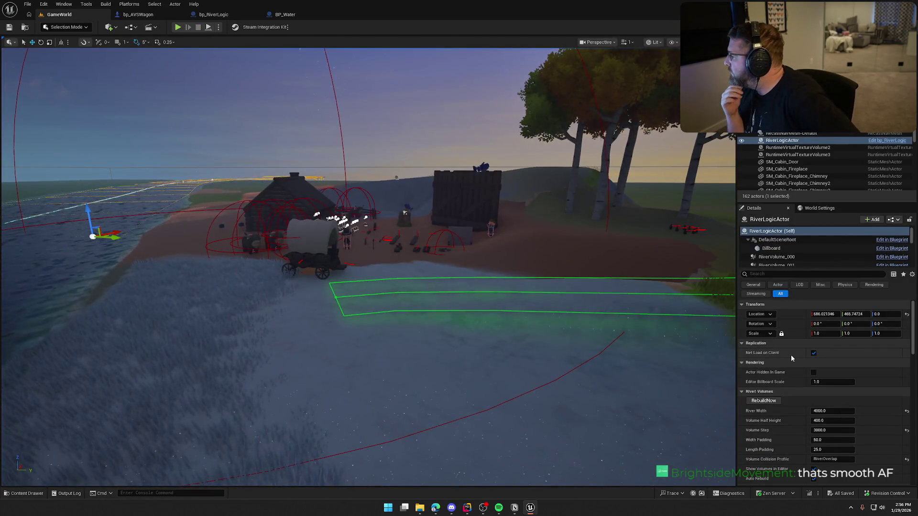
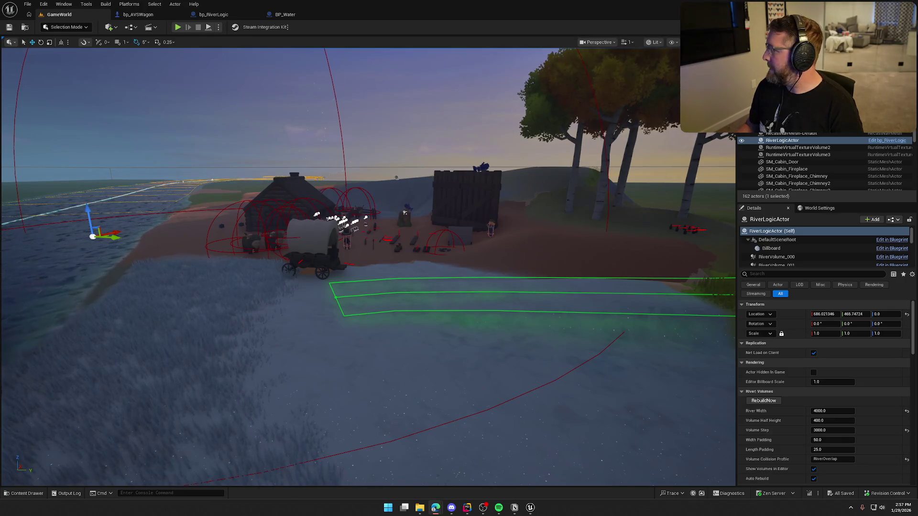
Open the first $50 Silver pack with sound on, pulling #175 Psyduck.
key(alt+Tab)
double_click(412, 101)
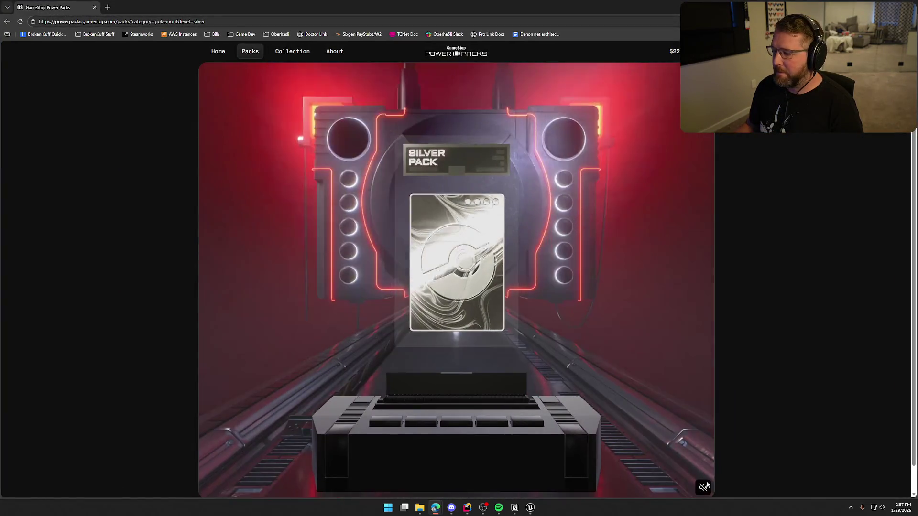
click(704, 487)
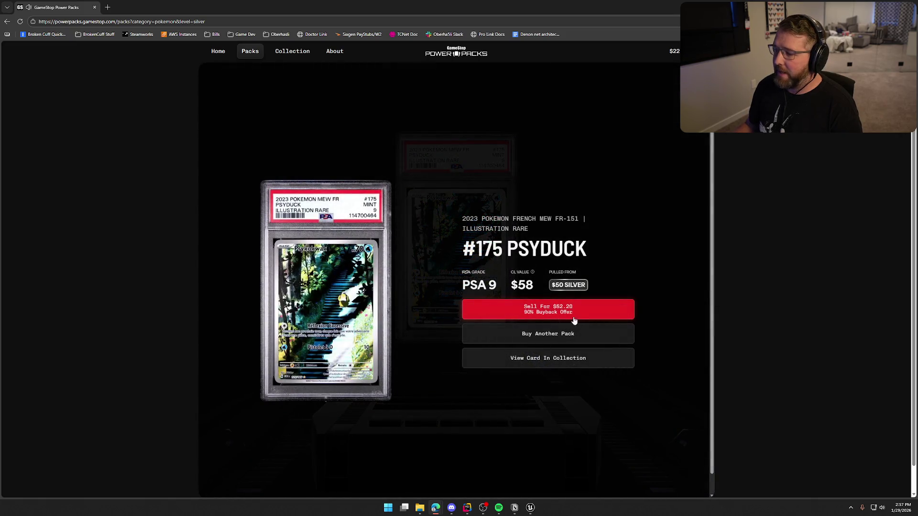
click(866, 7)
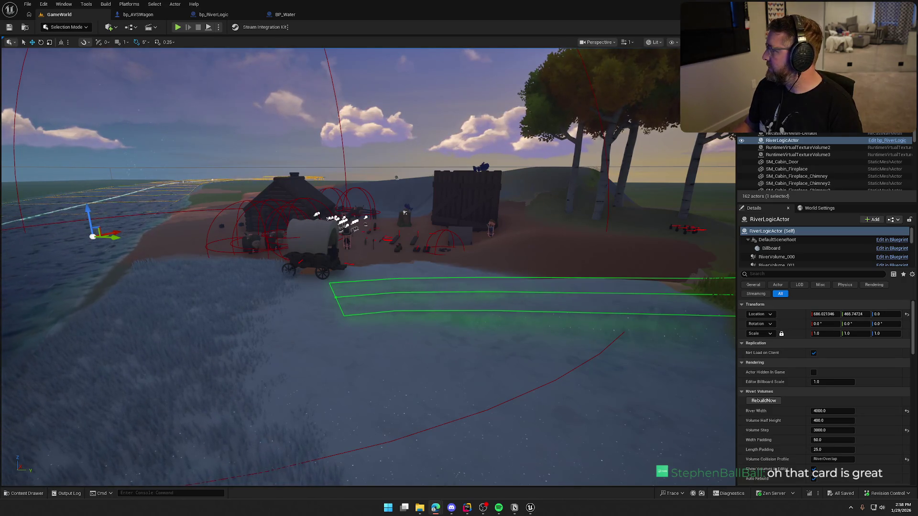
Open a second Silver pack with sound on, pulling #107 Explorer's Guidance.
key(alt+Tab)
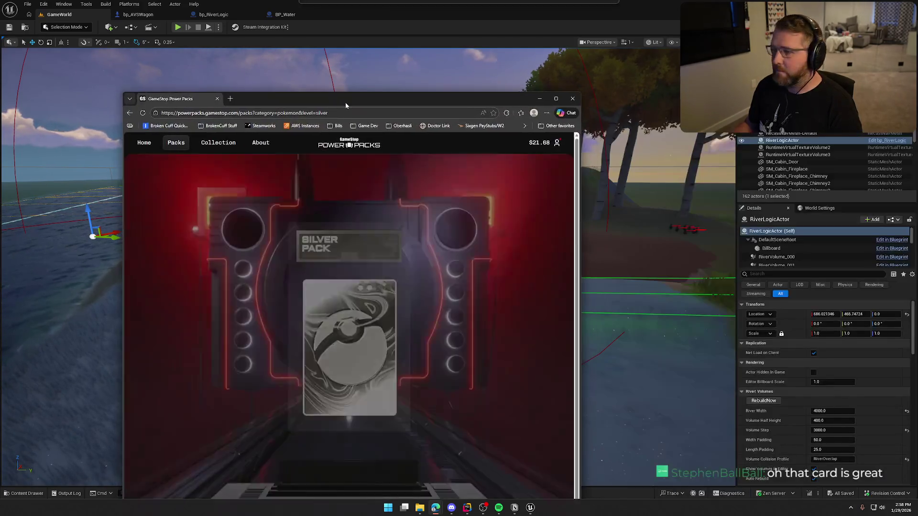
double_click(345, 102)
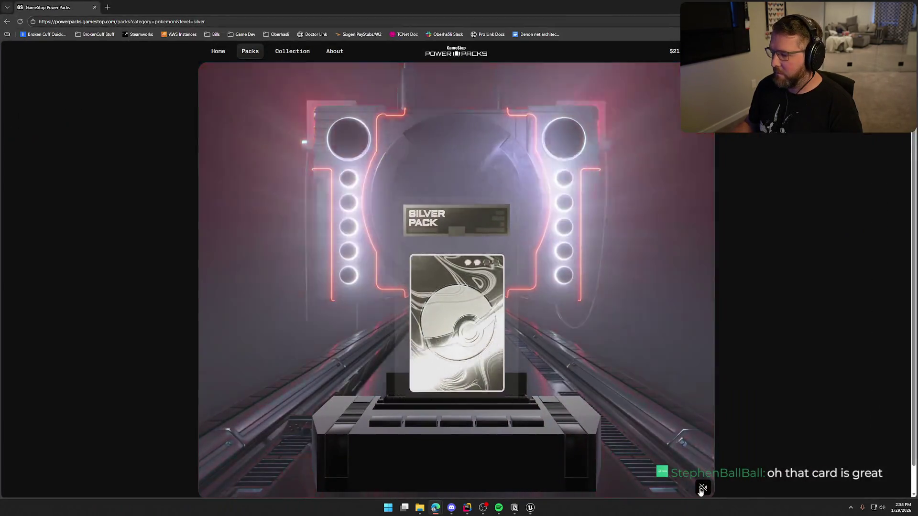
click(703, 488)
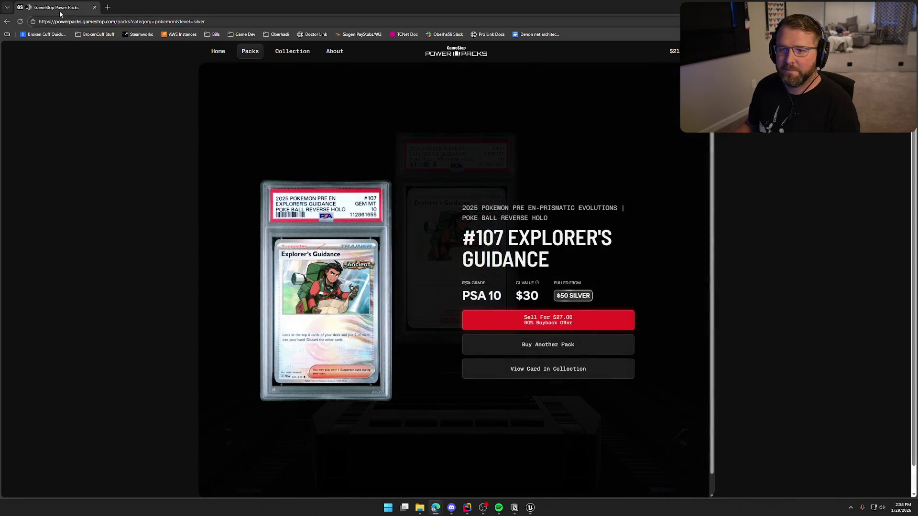
mouse_move(60, 14)
mouse_down()
mouse_move(119, 14)
mouse_move(917, 143)
mouse_up()
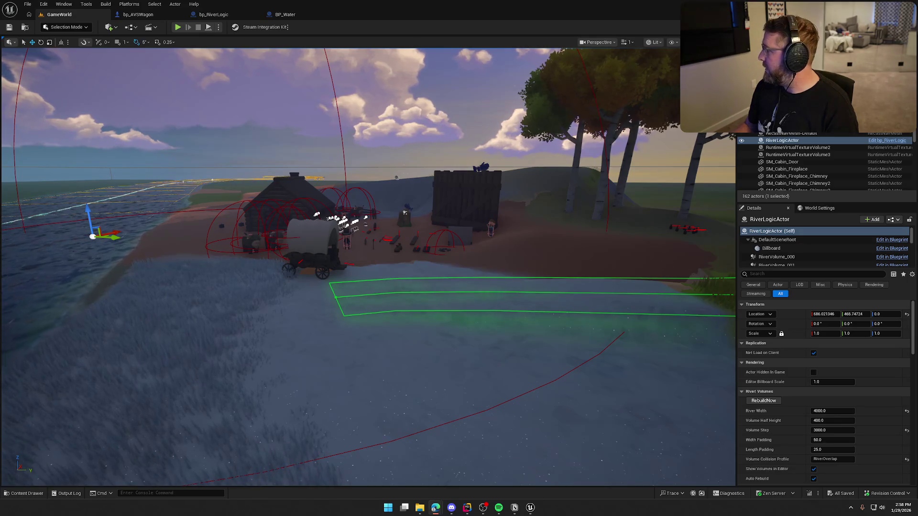
key(alt+Tab)
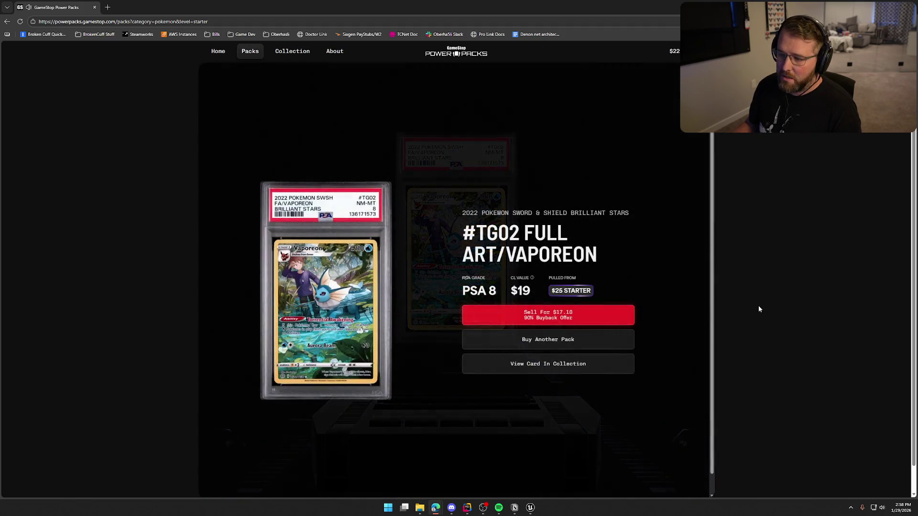
Watch $25 Starter pack reveals of Vaporeon, Team Rocket's Wobbuffet and #074 Geodude, switching back to Unreal between pulls.
key(alt+Tab)
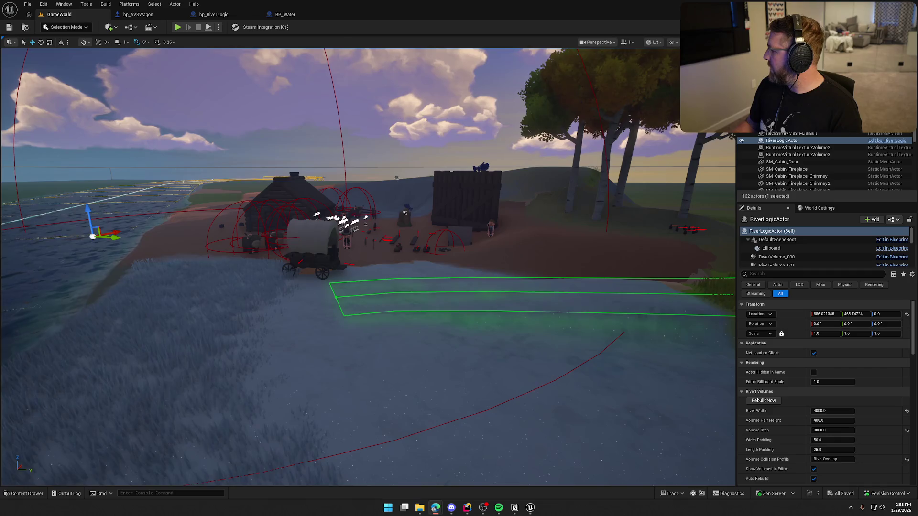
key(alt+Tab)
double_click(600, 76)
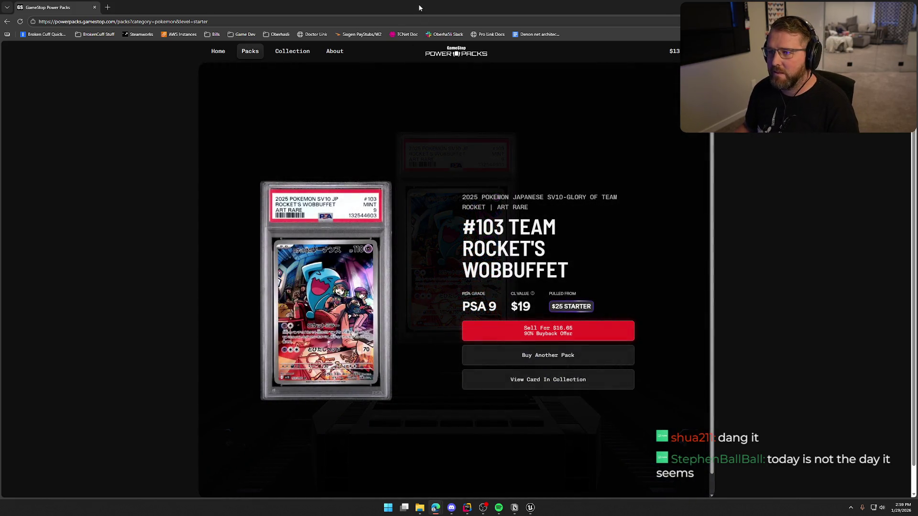
key(alt+Tab)
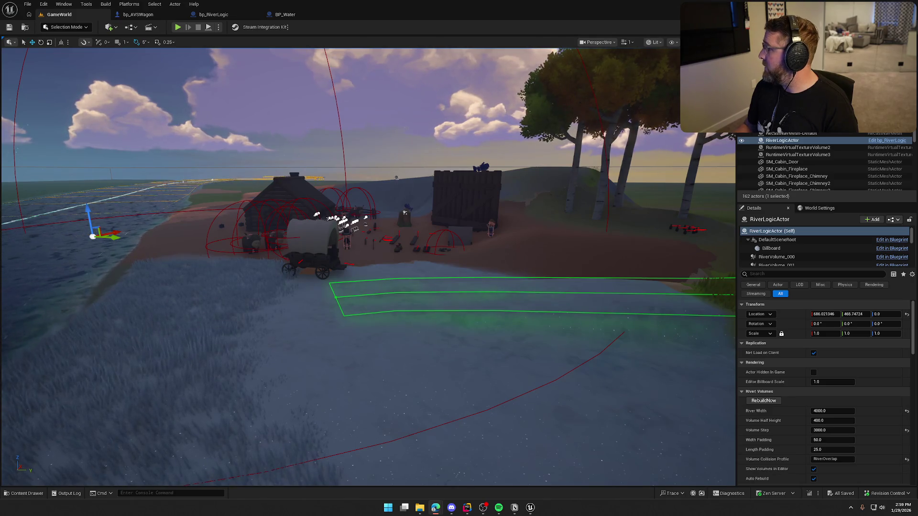
key(alt+Tab)
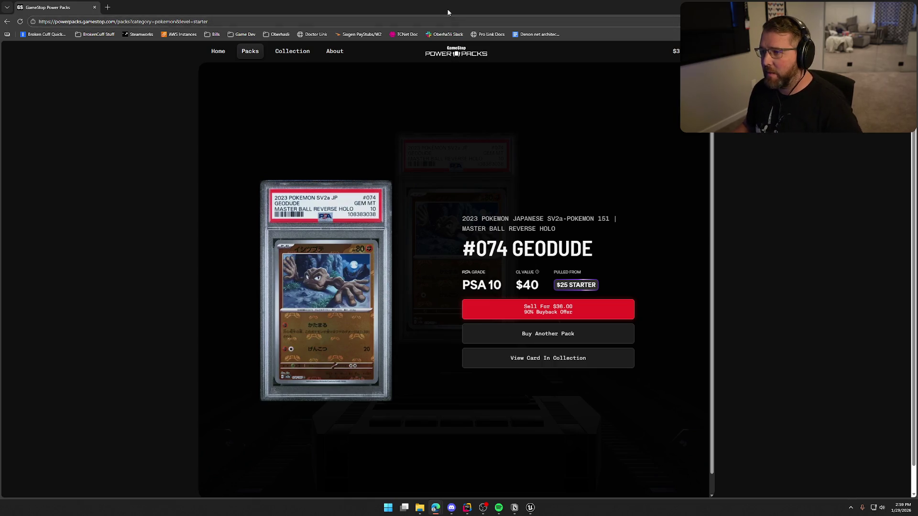
key(alt+Tab)
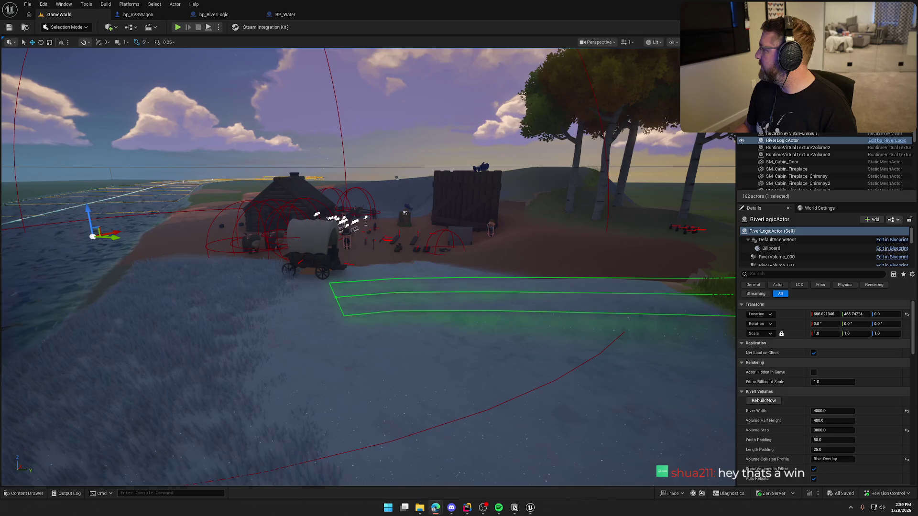
key(alt+Tab)
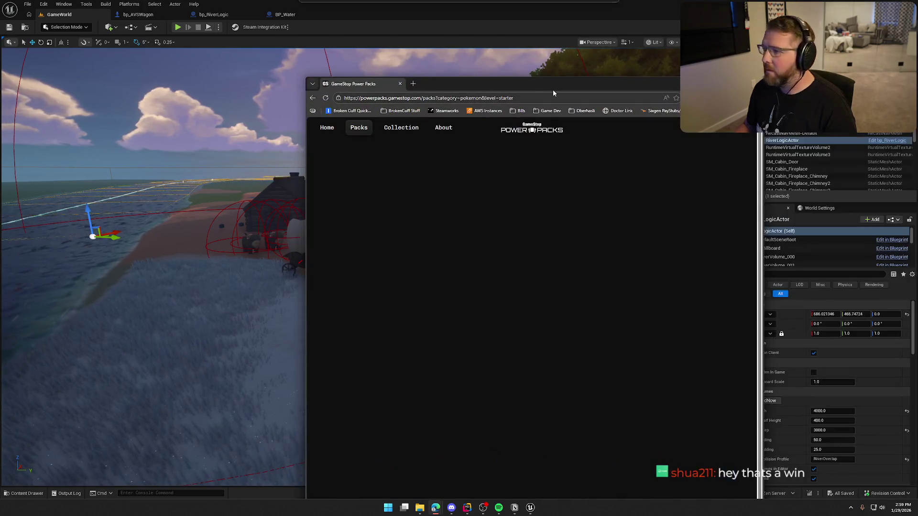
Watch Starter reveals of #018 Radiant Blastoise and #TG01 Flareon, then start a Play session.
double_click(553, 85)
click(700, 490)
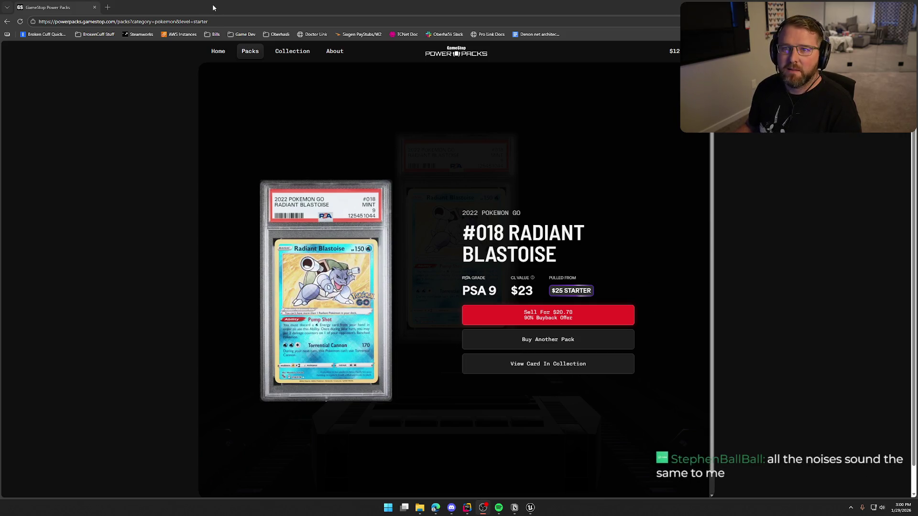
key(alt+Tab)
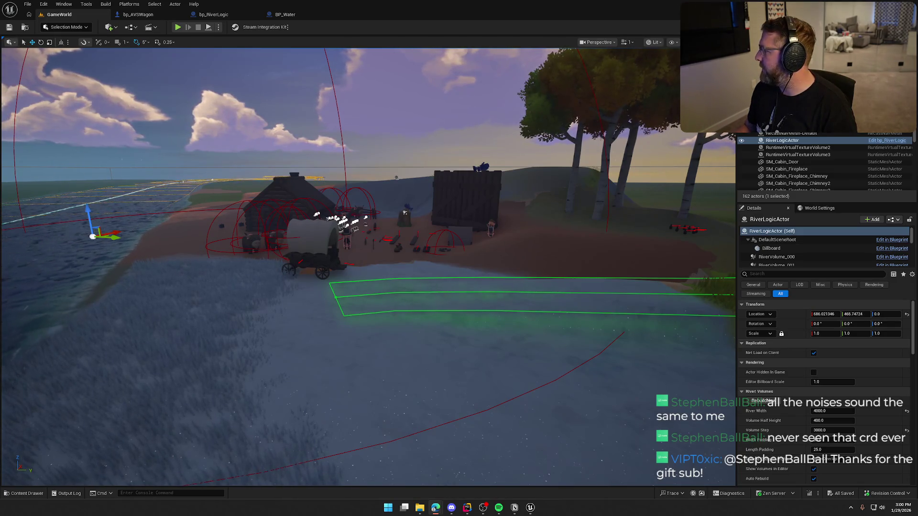
key(alt+Tab)
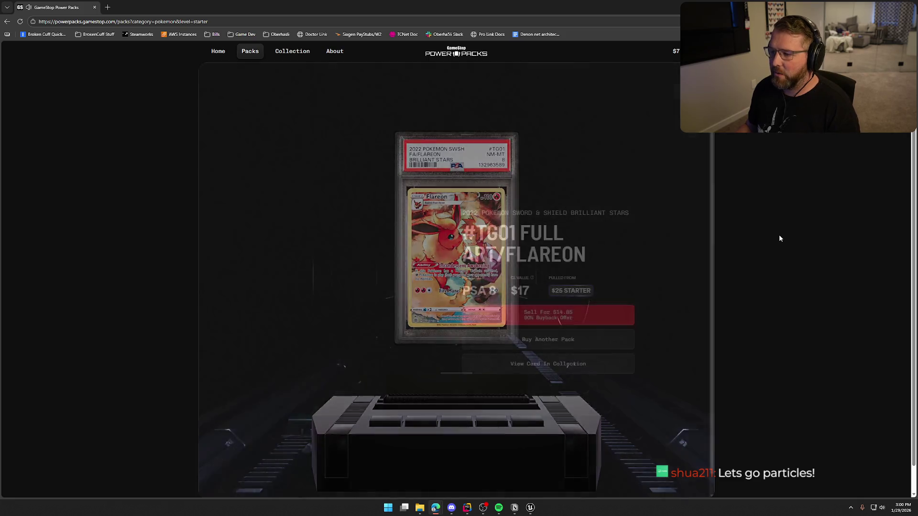
key(alt+Tab)
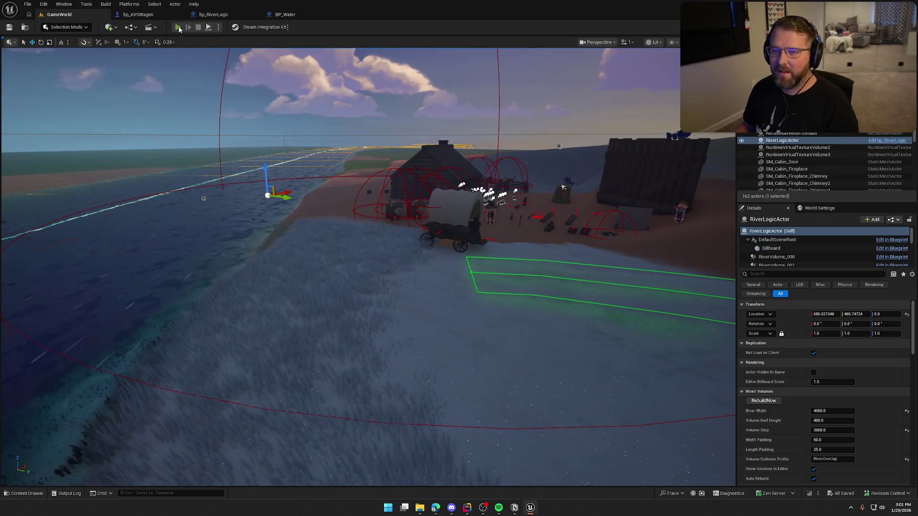
click(177, 27)
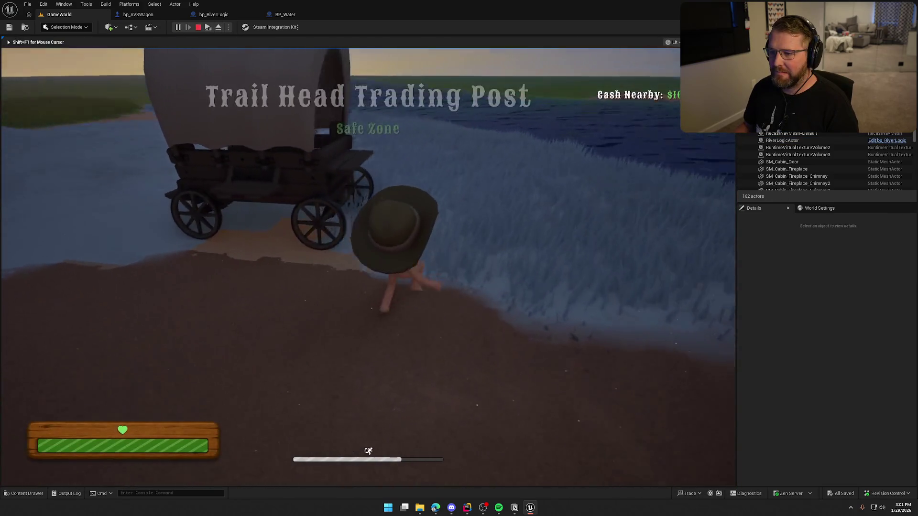
Drive the wagon with W through the river onto the sandy far bank, then stop play with Esc.
key(w)
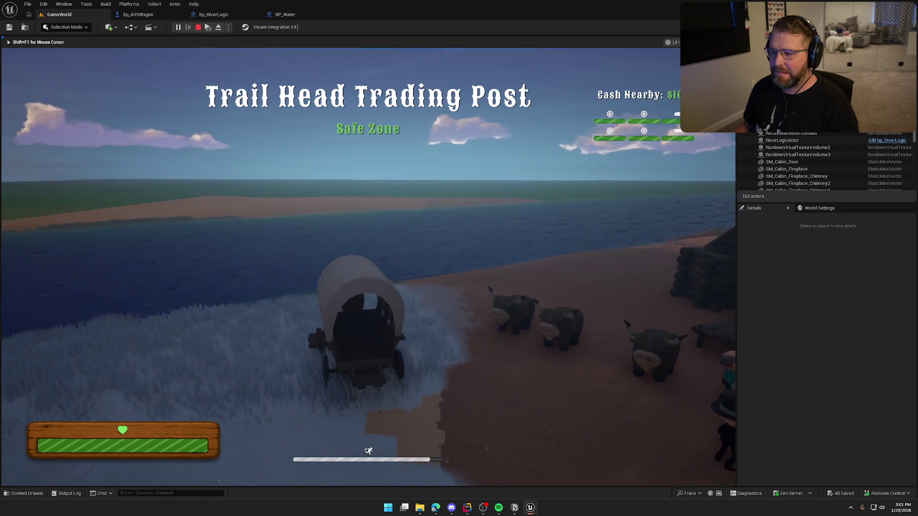
key(w)
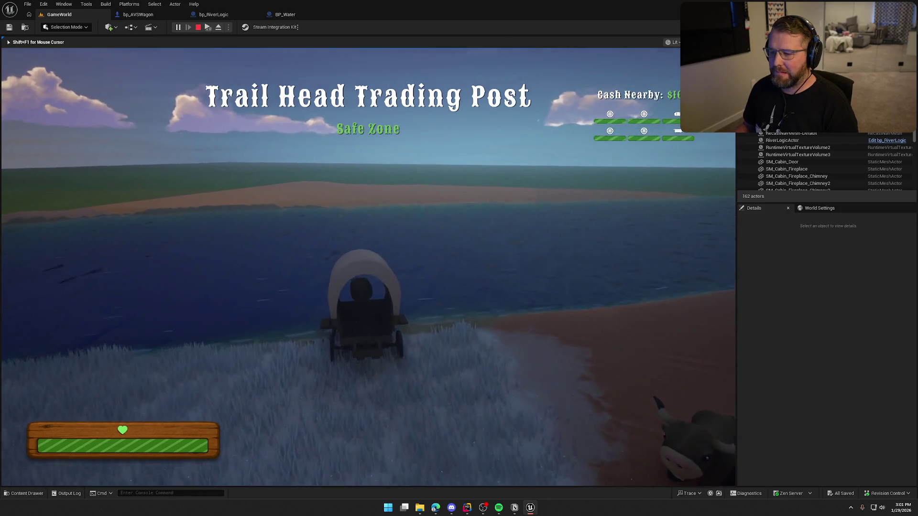
key(w)
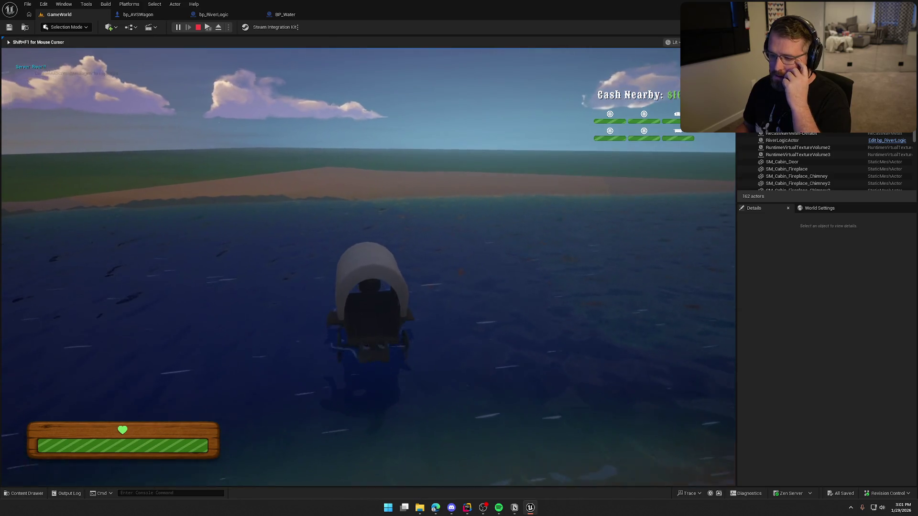
key(w)
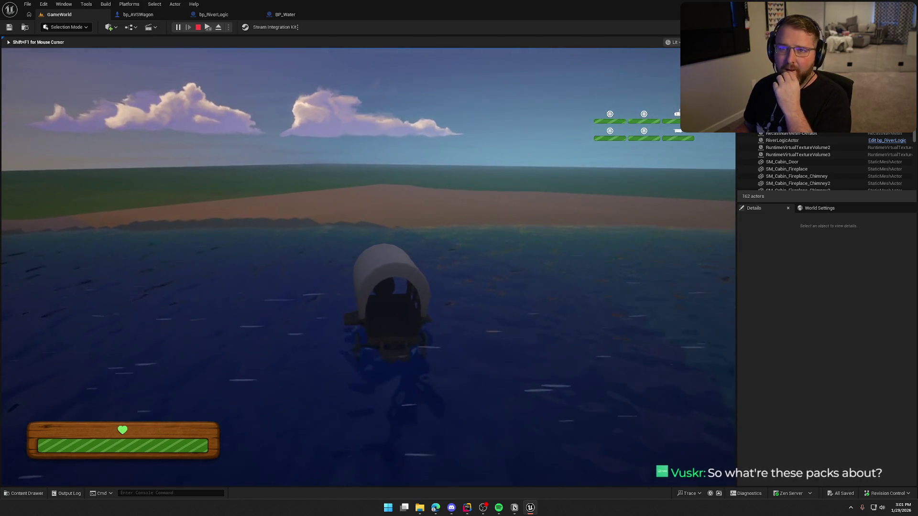
key(w)
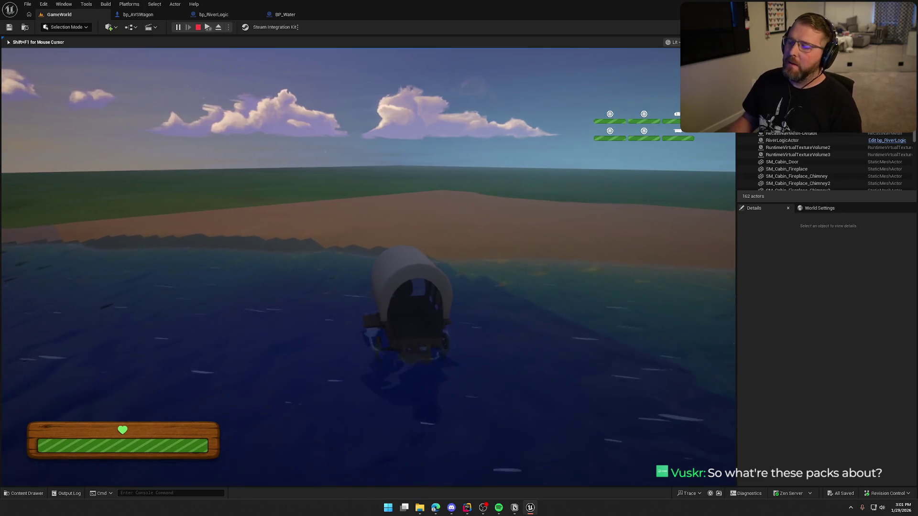
key(w)
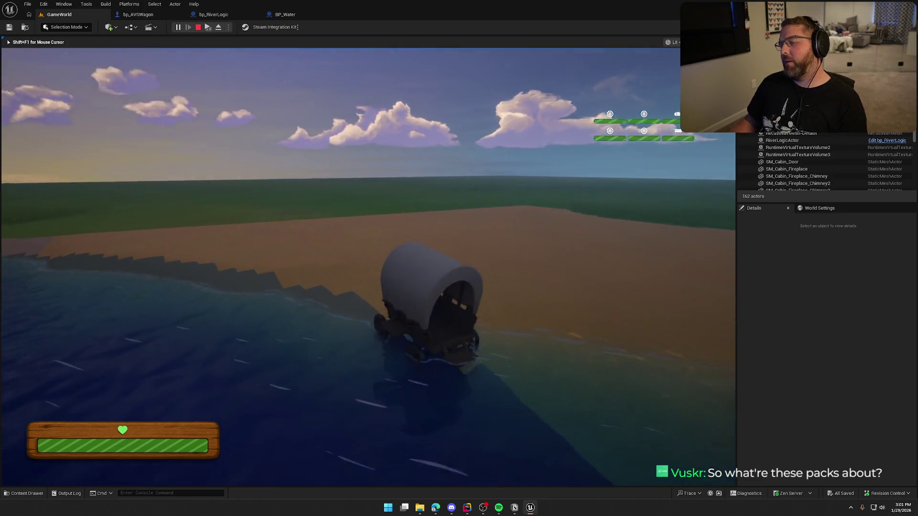
key(w)
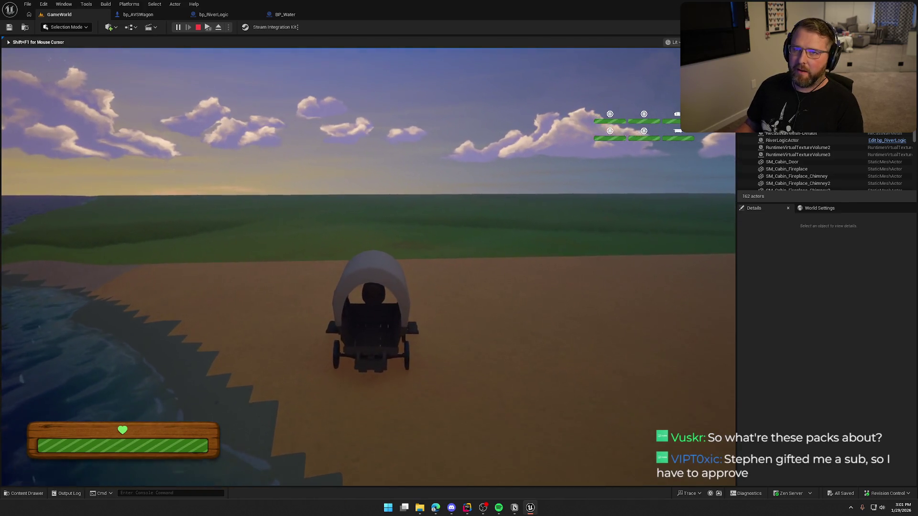
key(Escape)
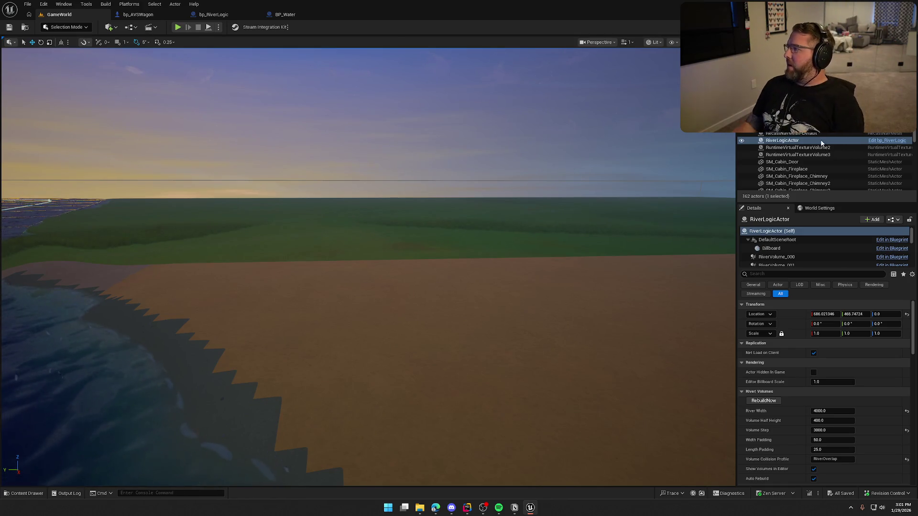
Switch the Pokémon pack to the Silver level and review its Silver Values odds.
key(alt+Tab)
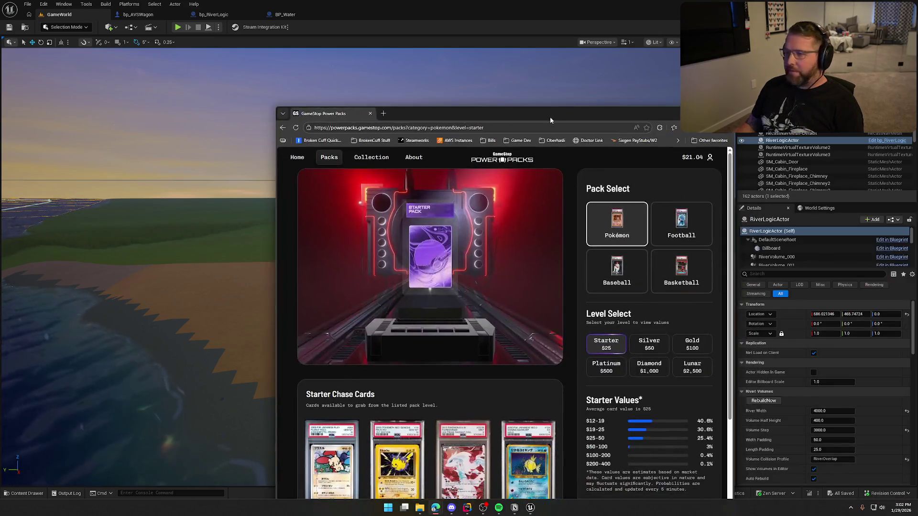
double_click(551, 108)
click(636, 238)
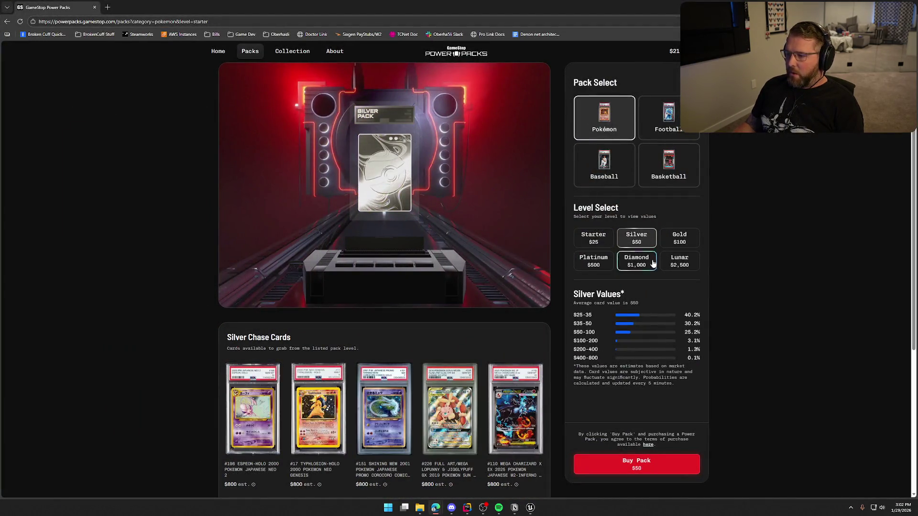
scroll(705, 360, down, 1)
scroll(704, 364, down, 1)
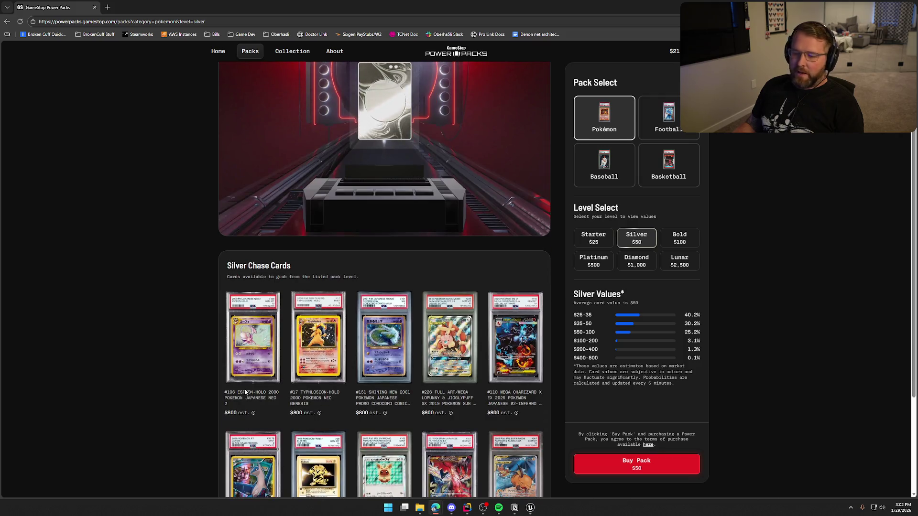
scroll(306, 398, down, 2)
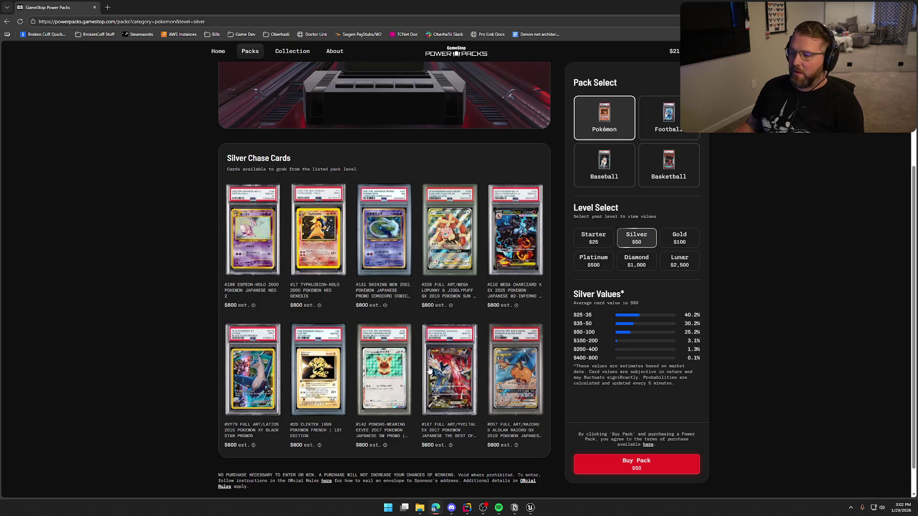
scroll(459, 257, up, 4)
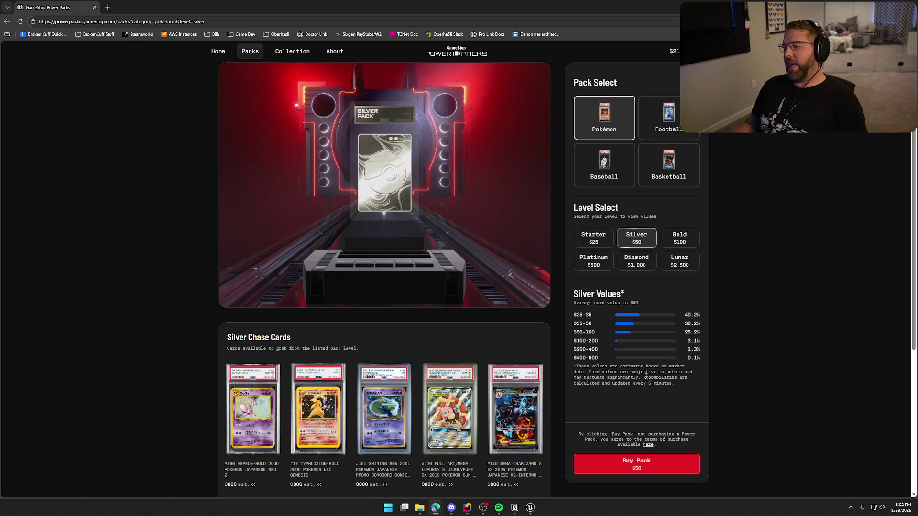
mouse_move(578, 316)
mouse_down()
mouse_move(642, 367)
mouse_move(687, 358)
mouse_move(689, 333)
mouse_up()
click(671, 395)
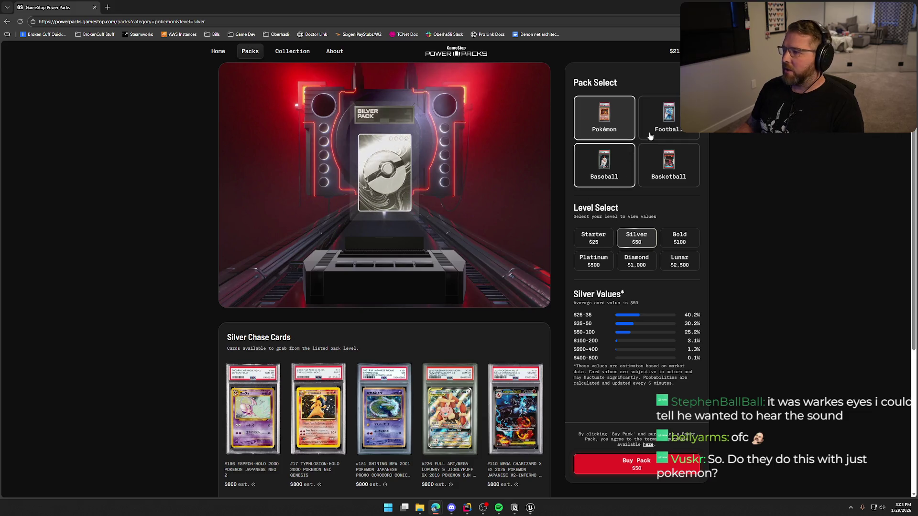
Browse the Football, Baseball and Basketball packs, then return to Pokémon.
click(665, 124)
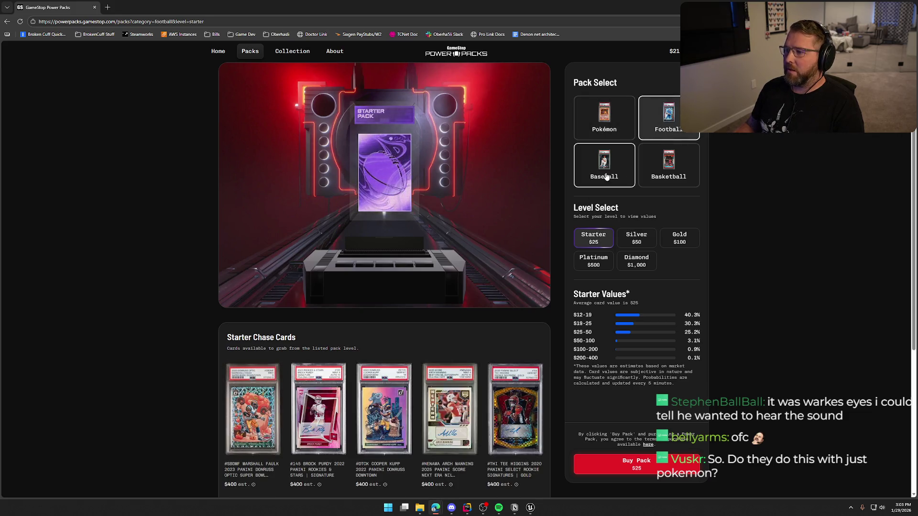
click(608, 174)
click(671, 176)
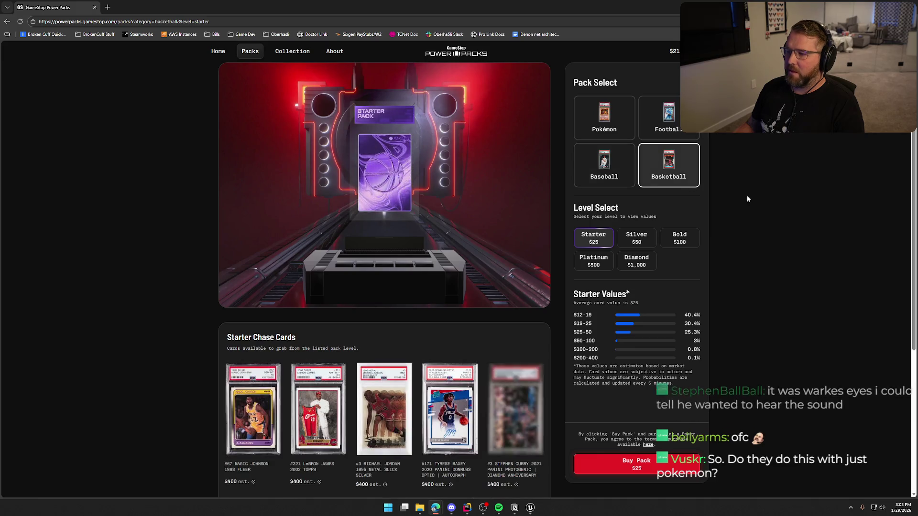
click(604, 119)
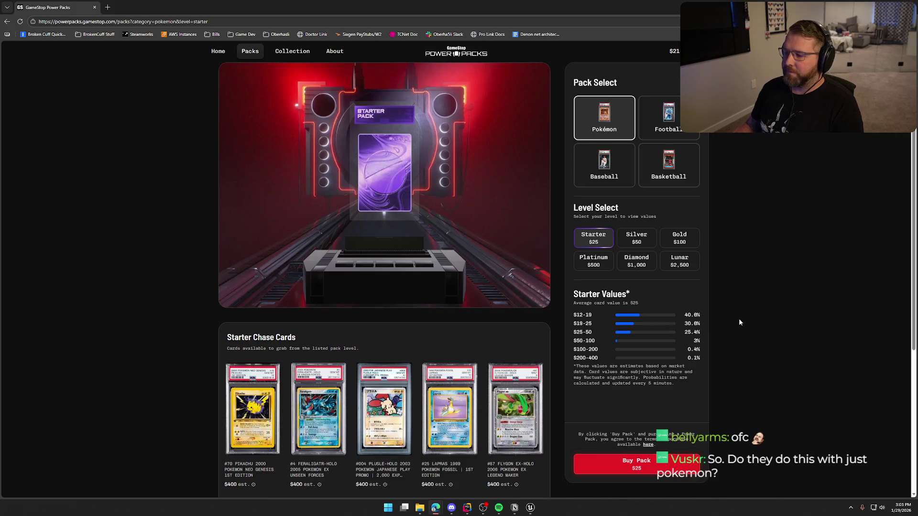
click(628, 167)
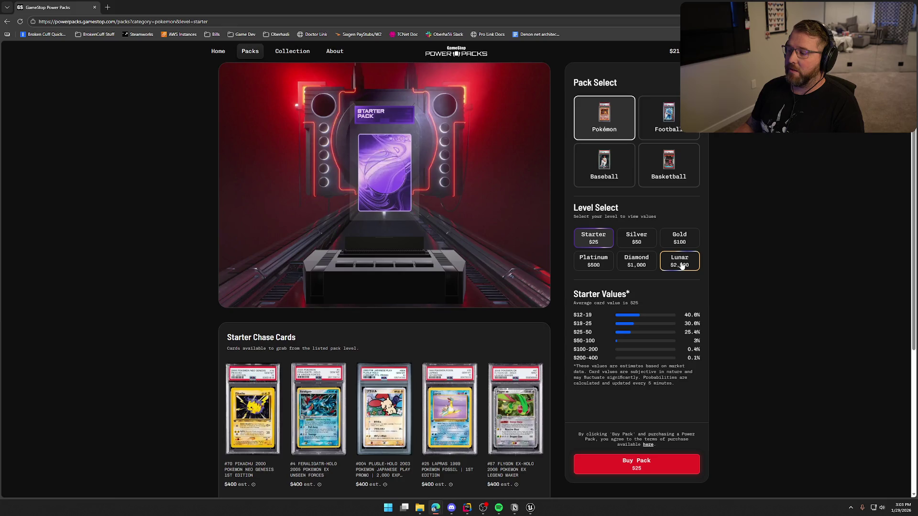
View the $2,500 Lunar pack's chase cards and its 3.1% and 1.3% value odds.
click(681, 264)
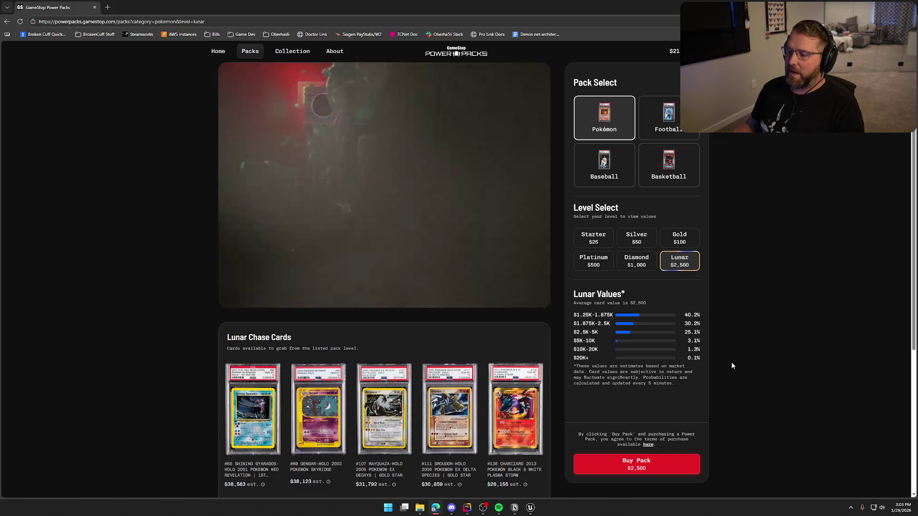
scroll(365, 414, down, 2)
scroll(364, 414, down, 2)
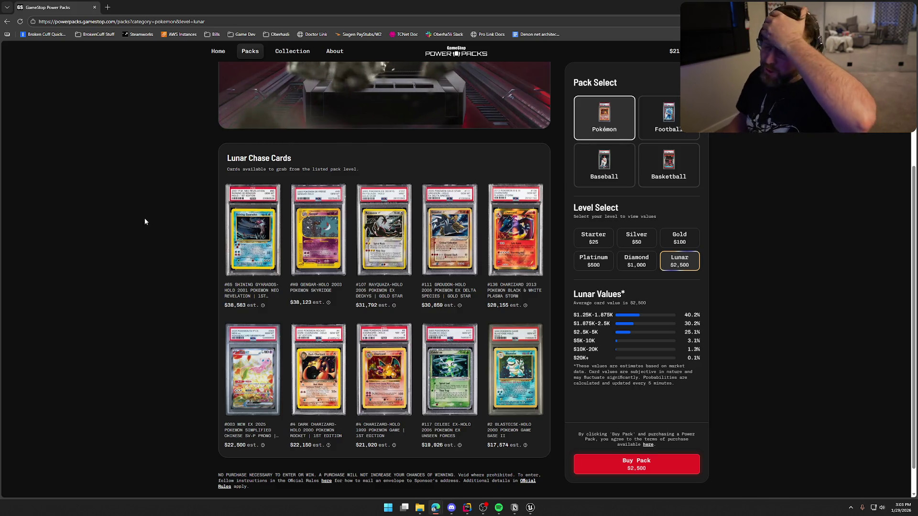
scroll(144, 224, up, 3)
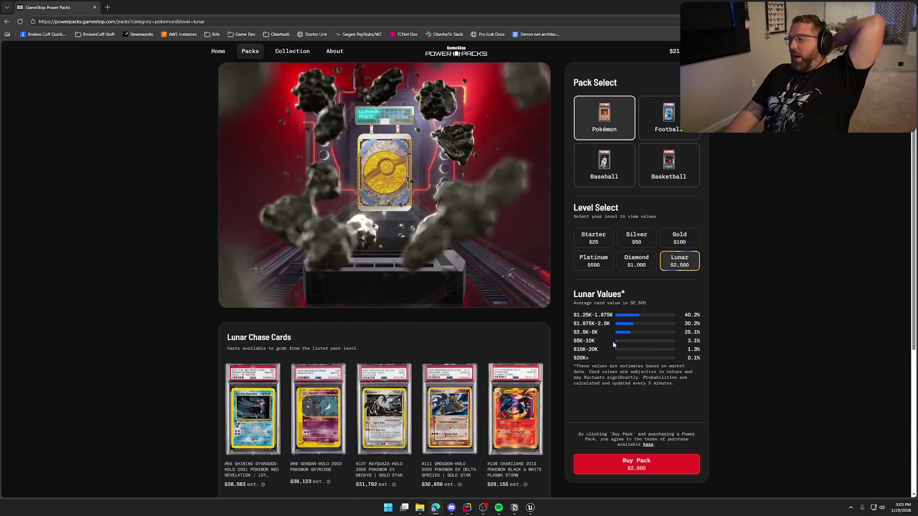
drag(687, 341, 701, 344)
click(770, 360)
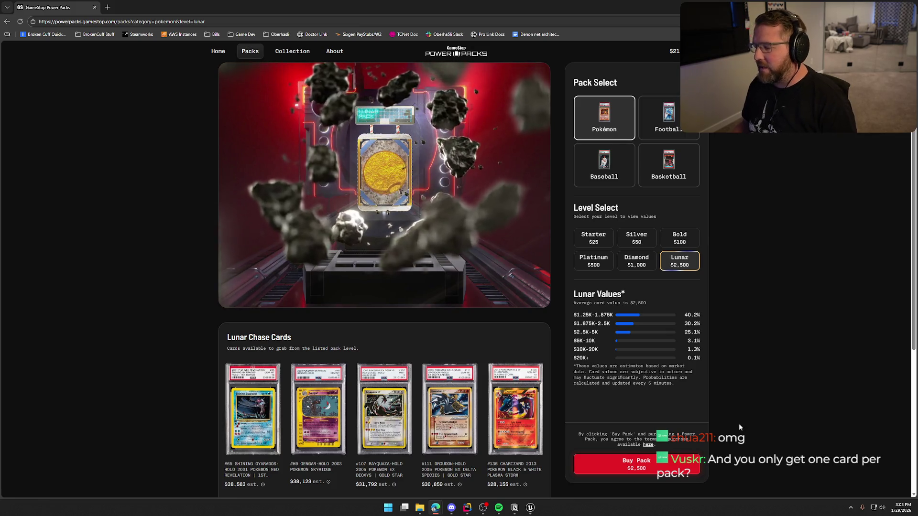
double_click(693, 349)
click(691, 362)
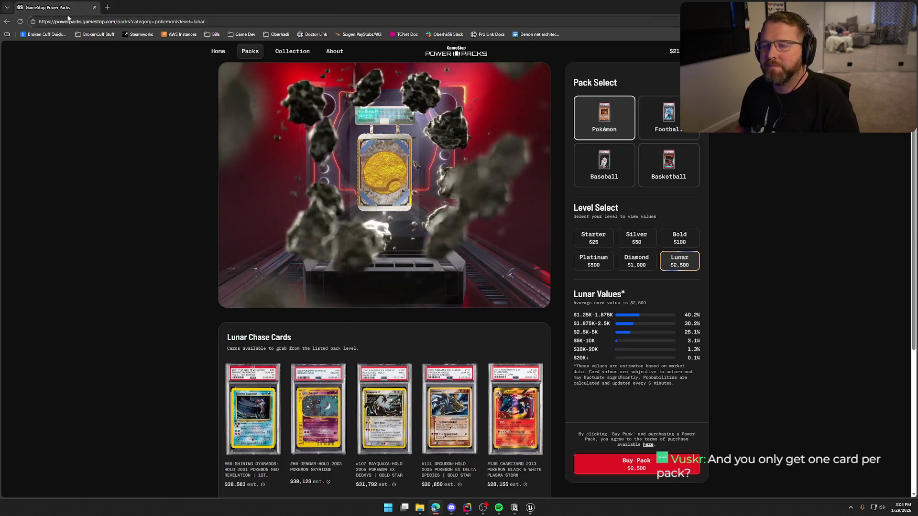
key(alt+Tab)
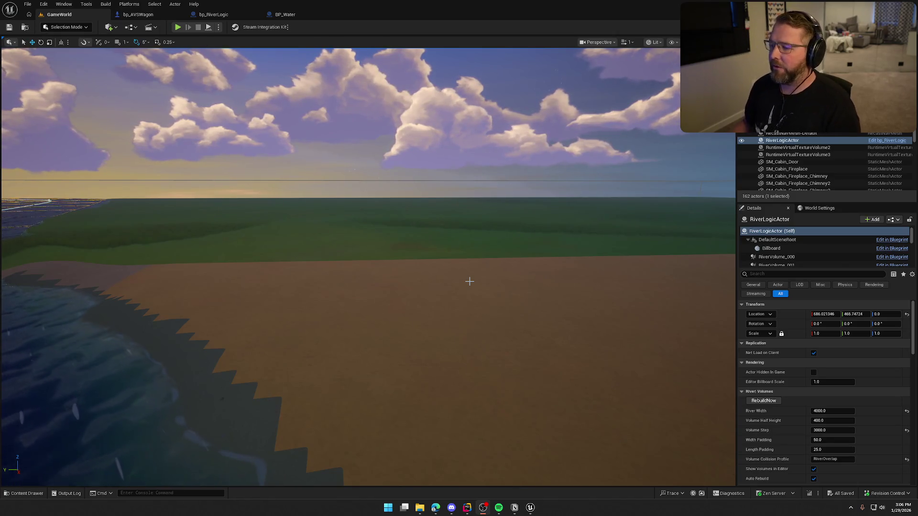
Tilt the GameWorld view onto the river, peek at bp_RiverLogic, then bring up RiverLogicActor.cpp in Rider.
mouse_move(402, 246)
mouse_down()
mouse_move(416, 373)
mouse_move(393, 287)
mouse_move(404, 246)
mouse_up()
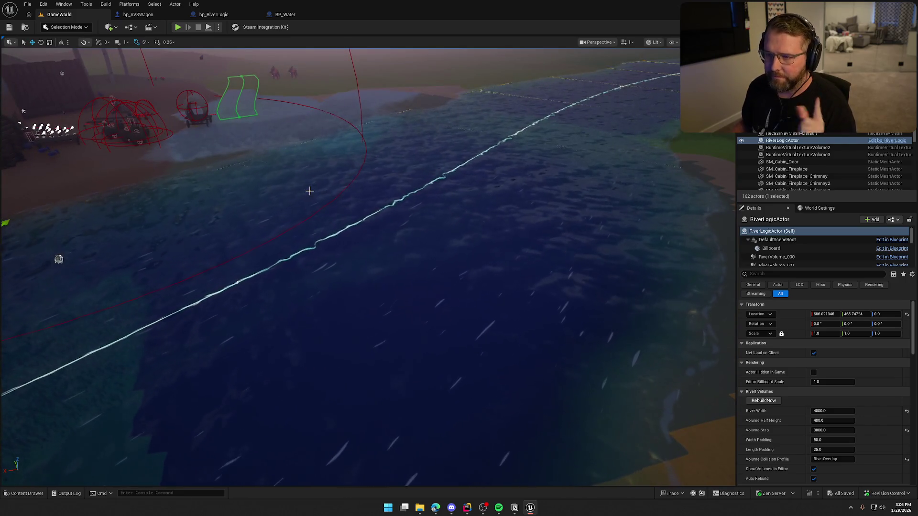
click(224, 15)
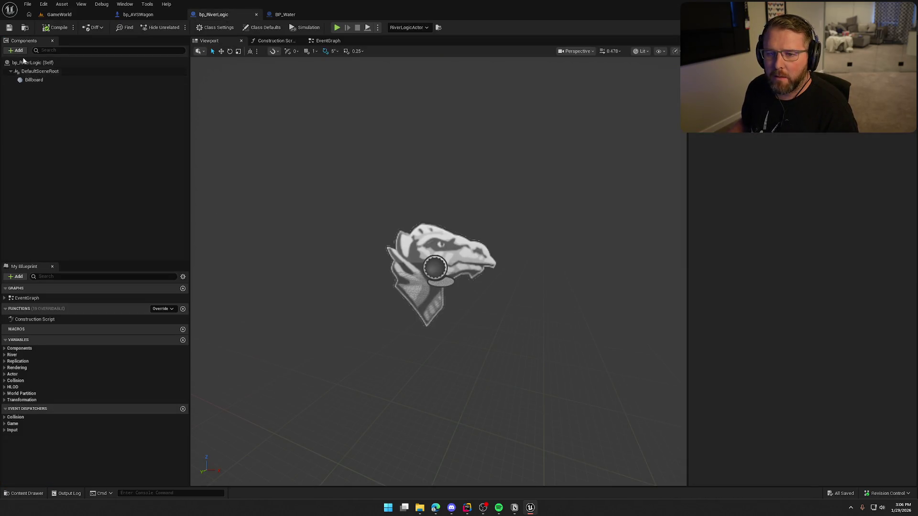
click(59, 14)
mouse_move(468, 509)
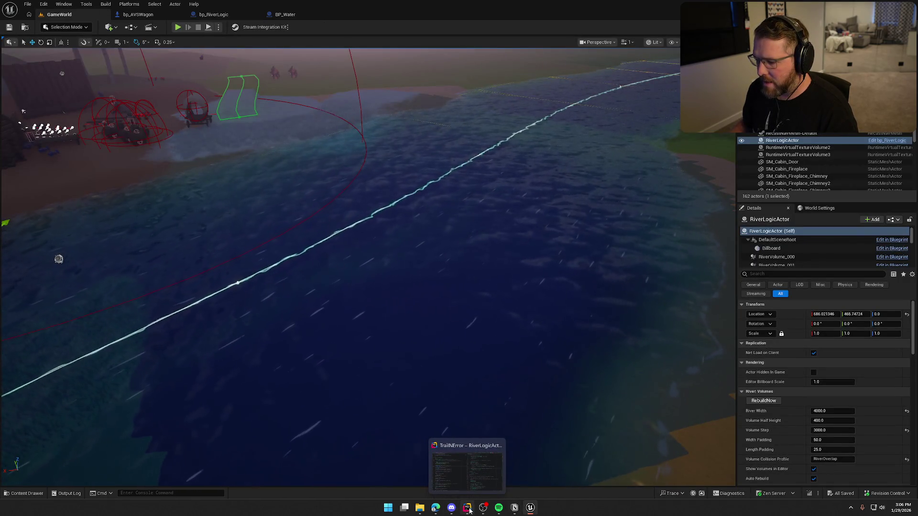
click(468, 510)
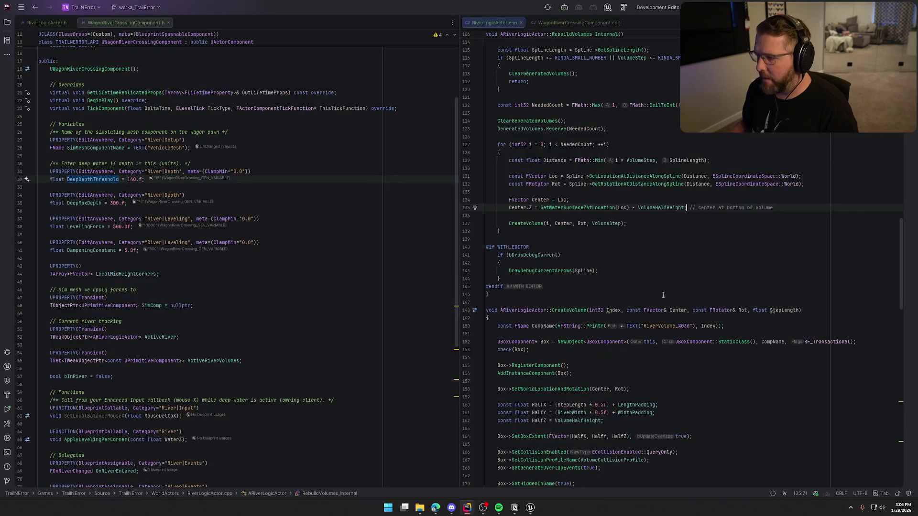
Check the bDrawDebugCurrent code, jump to CreateVolume's UBoxComponent creation with Ctrl+B, then return to Unreal.
click(614, 254)
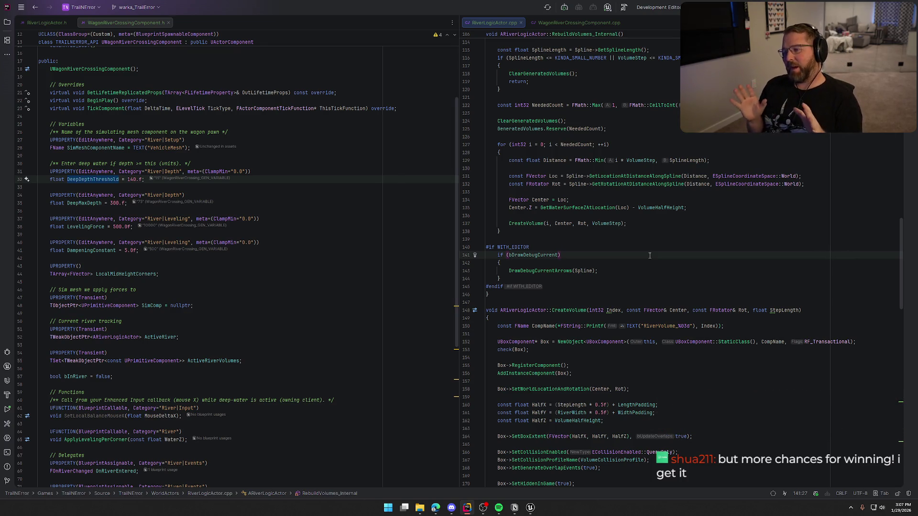
scroll(646, 312, up, 5)
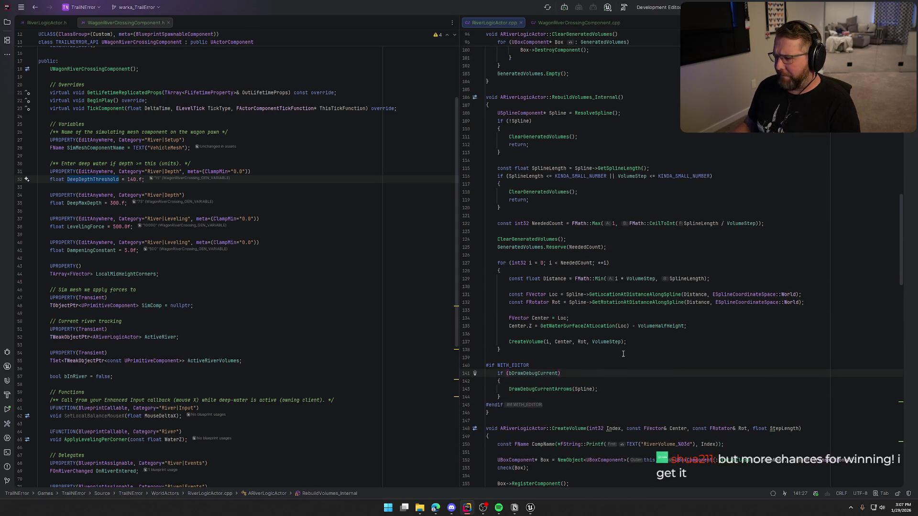
click(532, 342)
key(ctrl+b)
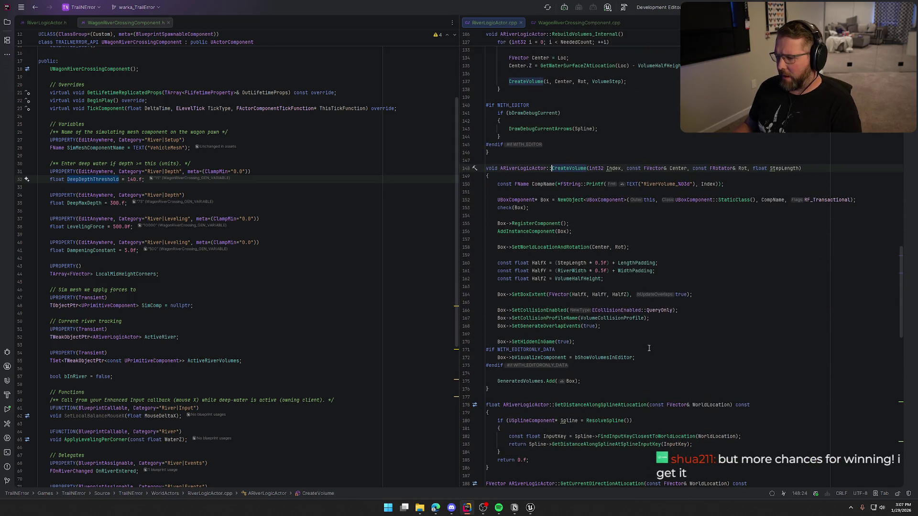
click(539, 200)
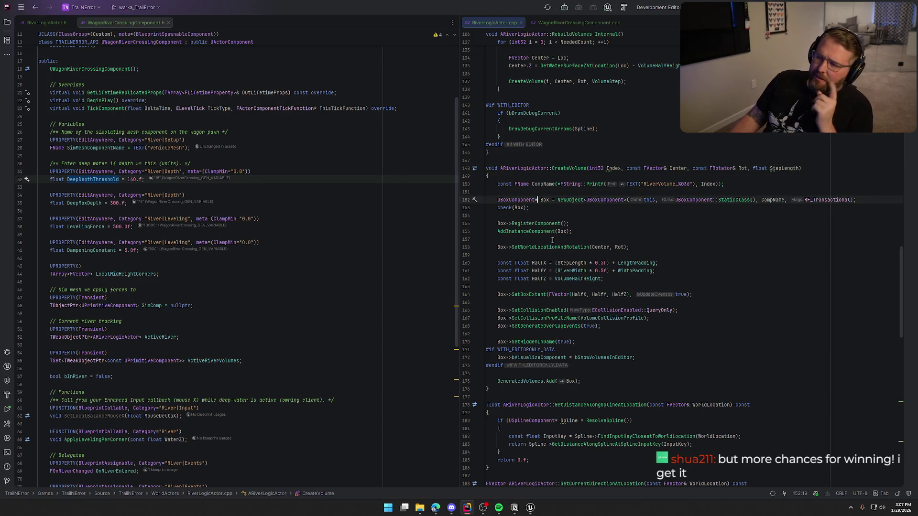
click(530, 508)
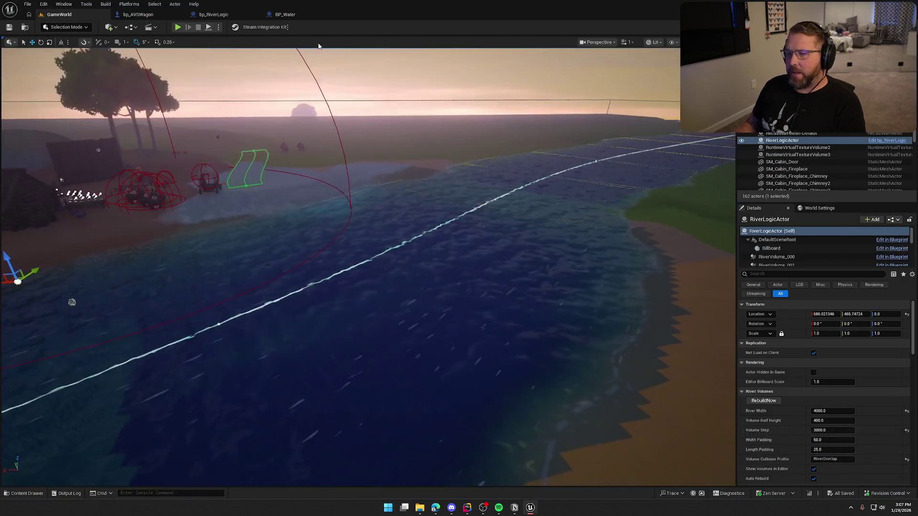
Inspect BP_Water's post-process settings, expanding and collapsing the Lens section.
click(286, 15)
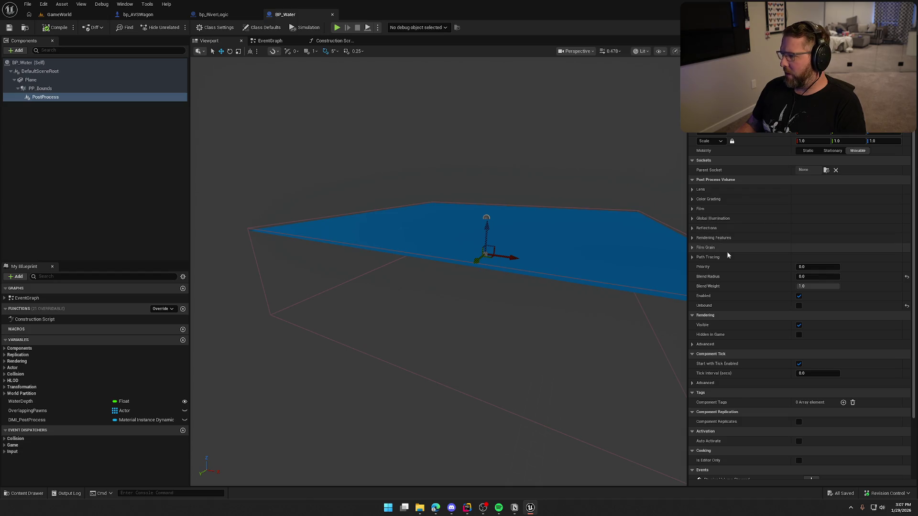
scroll(767, 385, down, 3)
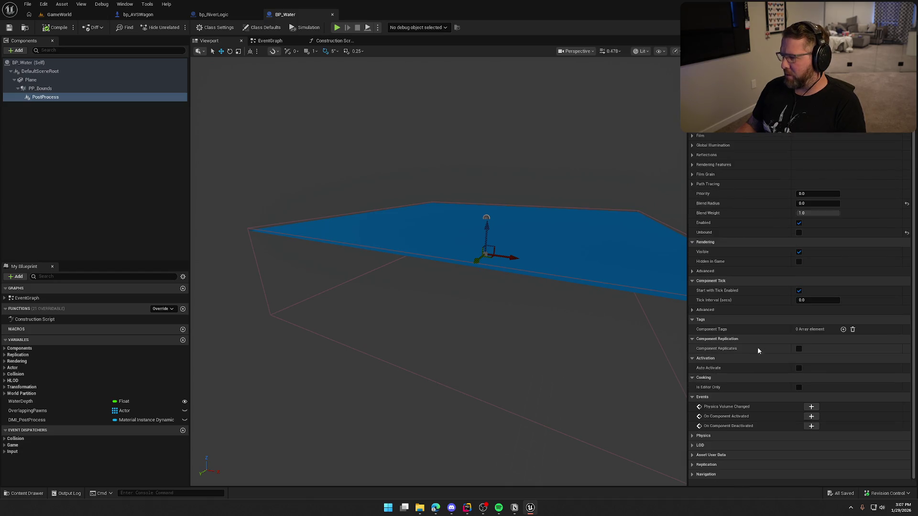
scroll(747, 275, up, 2)
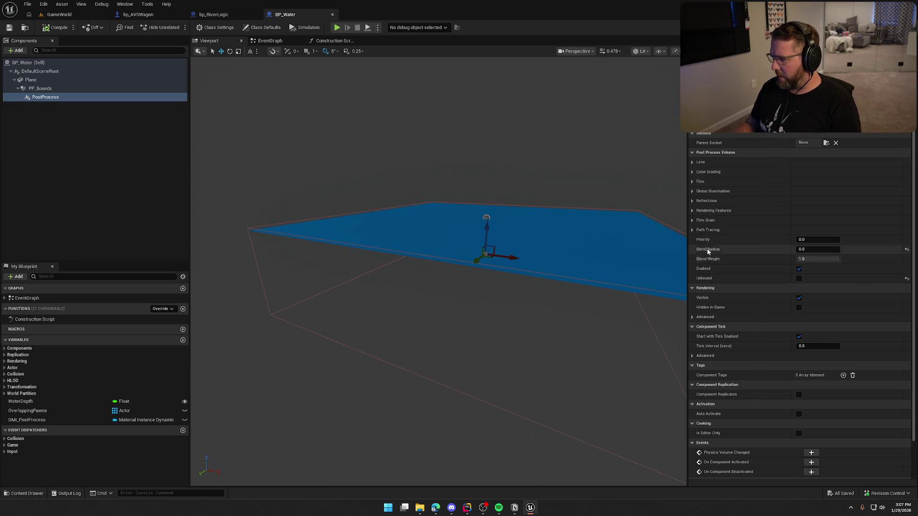
click(692, 163)
click(692, 163)
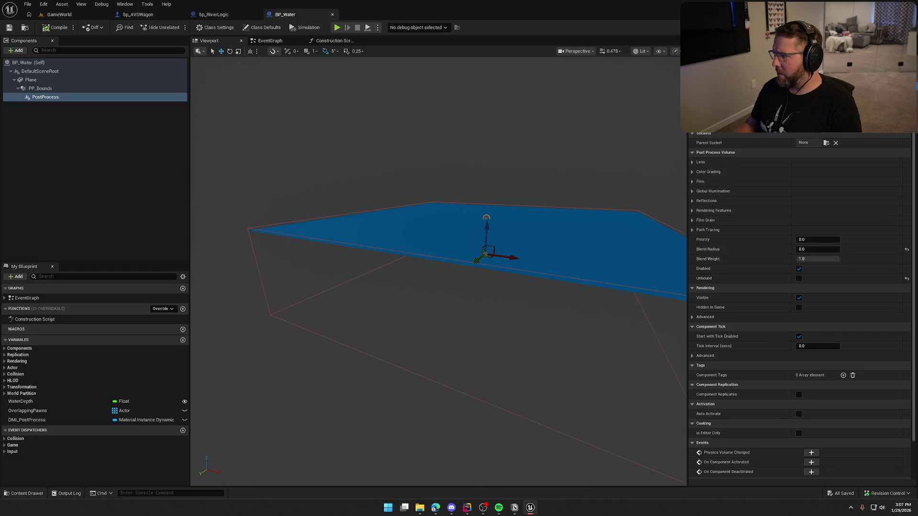
click(836, 143)
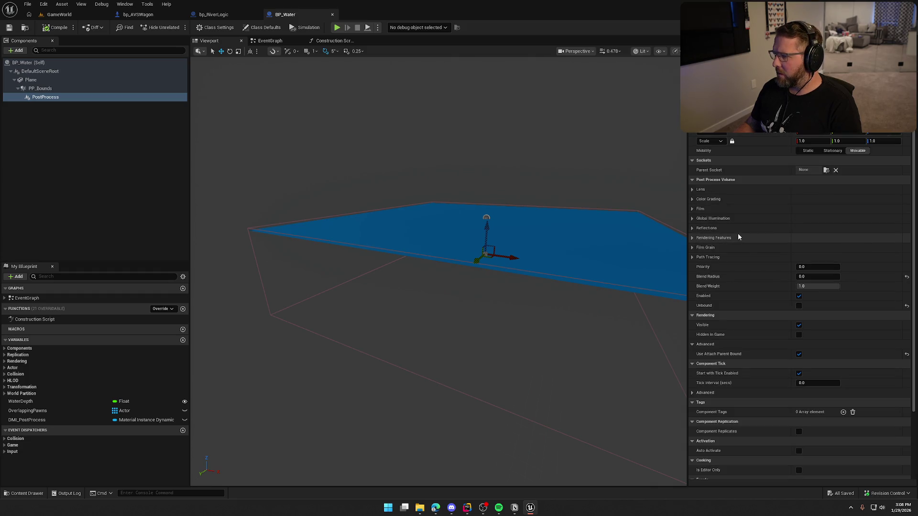
scroll(732, 233, down, 4)
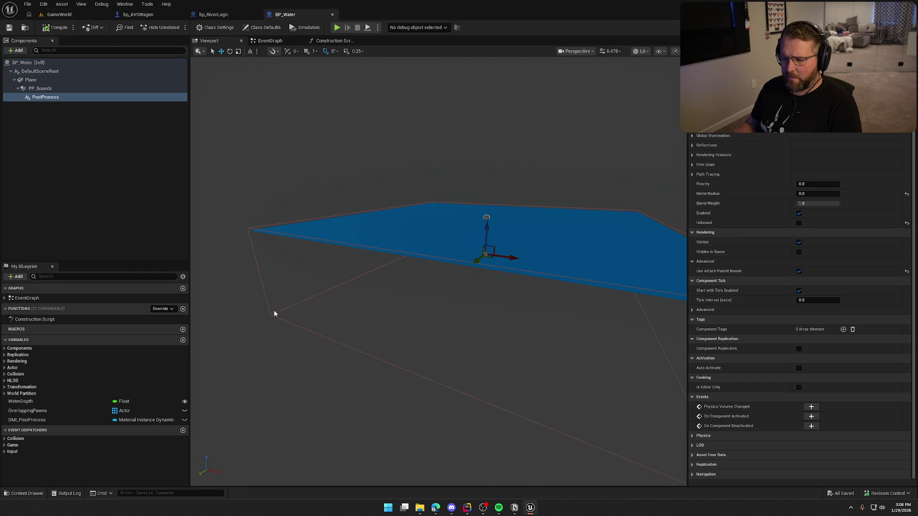
Open the TrailMap level from the content browser and return to its viewport.
key(ctrl+space)
double_click(222, 371)
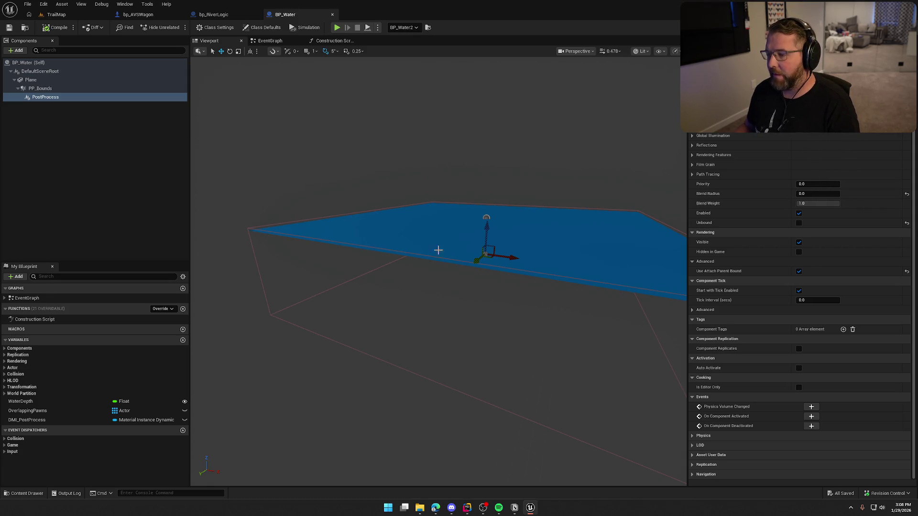
key(ctrl+Tab)
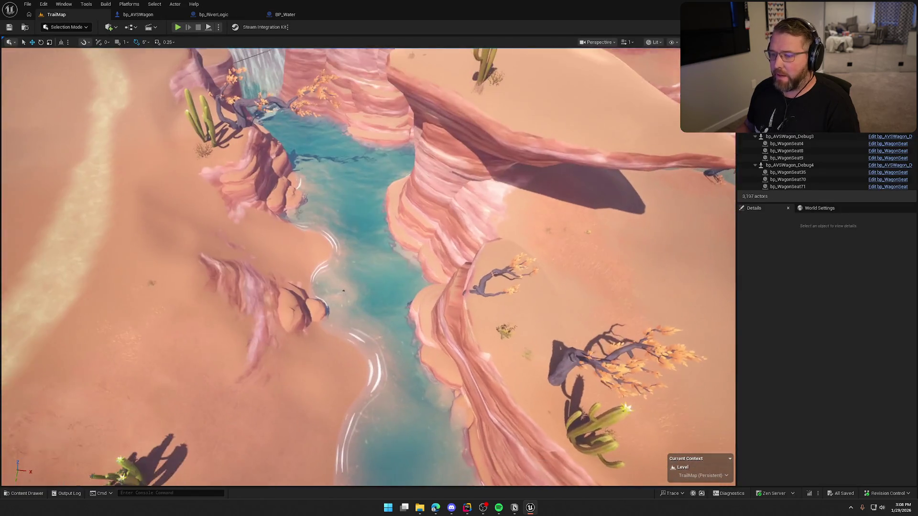
Select BP_Water2's PostProcess component and dip the camera underwater to check the look.
scroll(810, 264, down, 1)
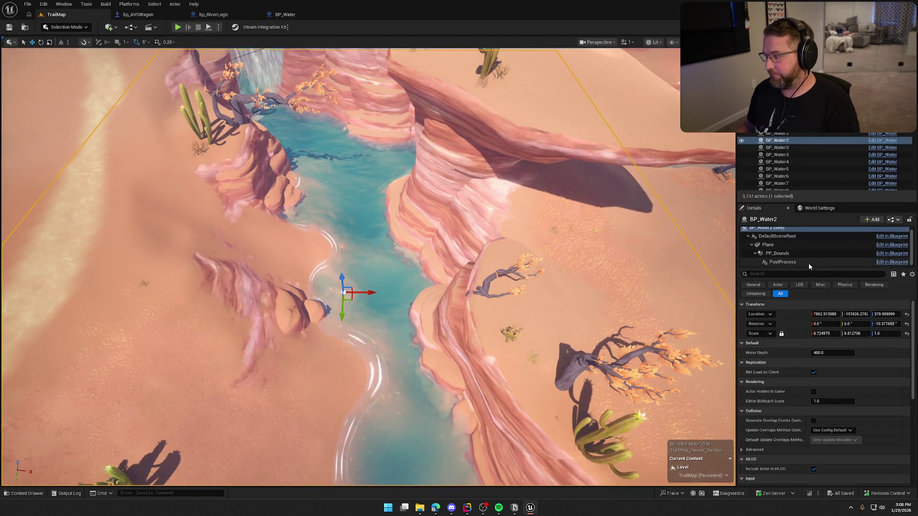
click(810, 263)
scroll(798, 403, down, 5)
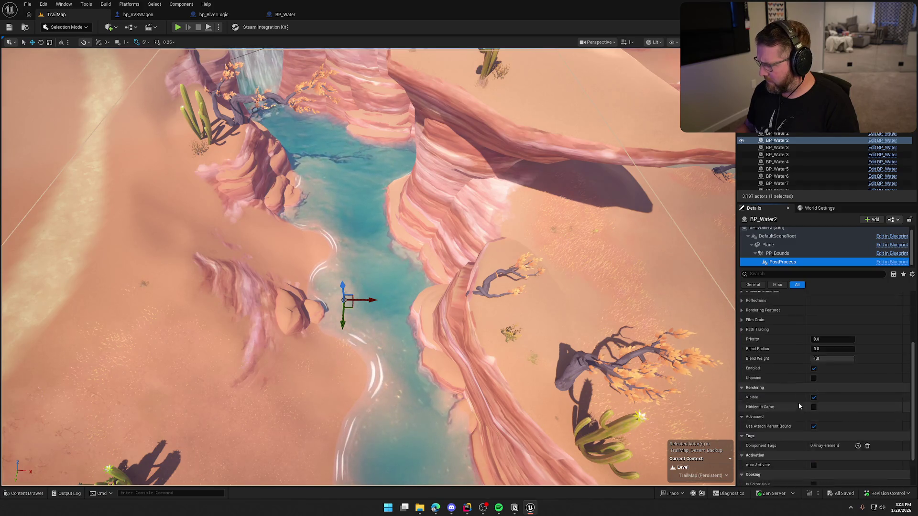
scroll(791, 449, up, 4)
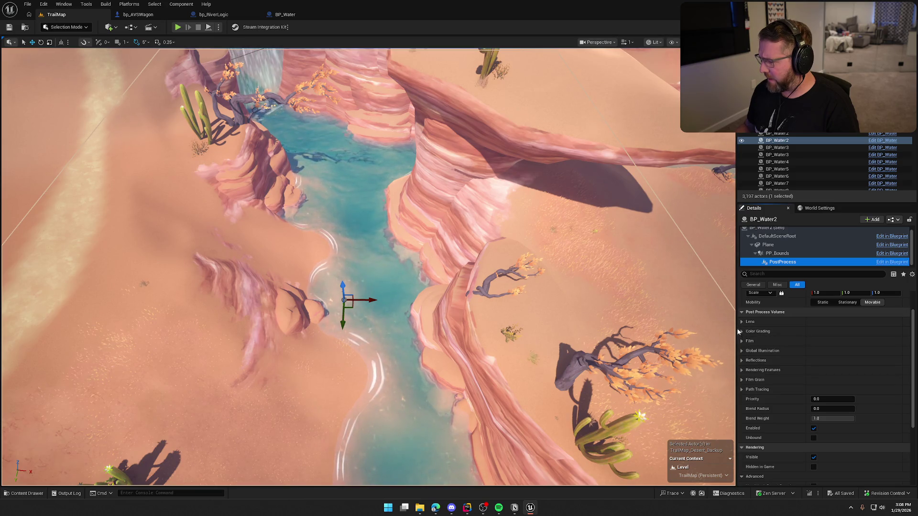
scroll(368, 268, up, 3)
scroll(211, 163, up, 10)
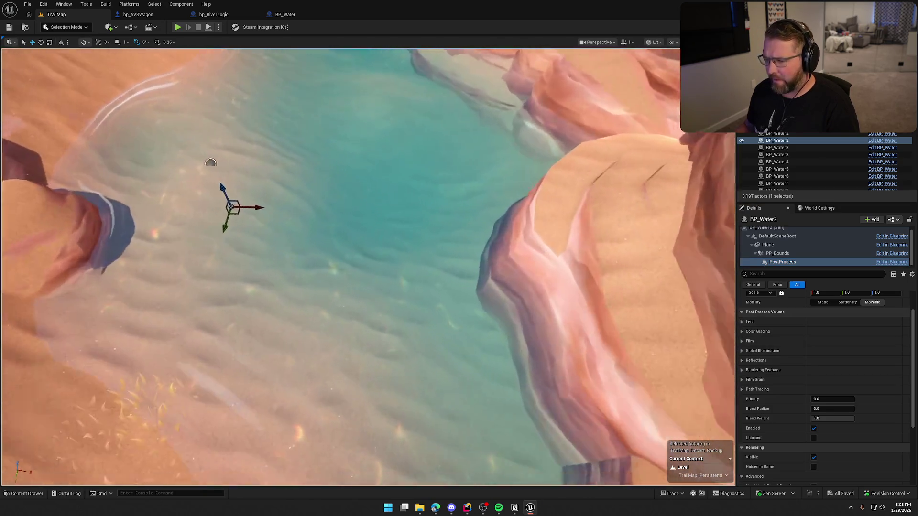
drag(211, 163, 210, 107)
drag(468, 277, 468, 278)
key(Escape)
Reselect the BP_Water2 actor and open the BP_Water blueprint.
click(523, 264)
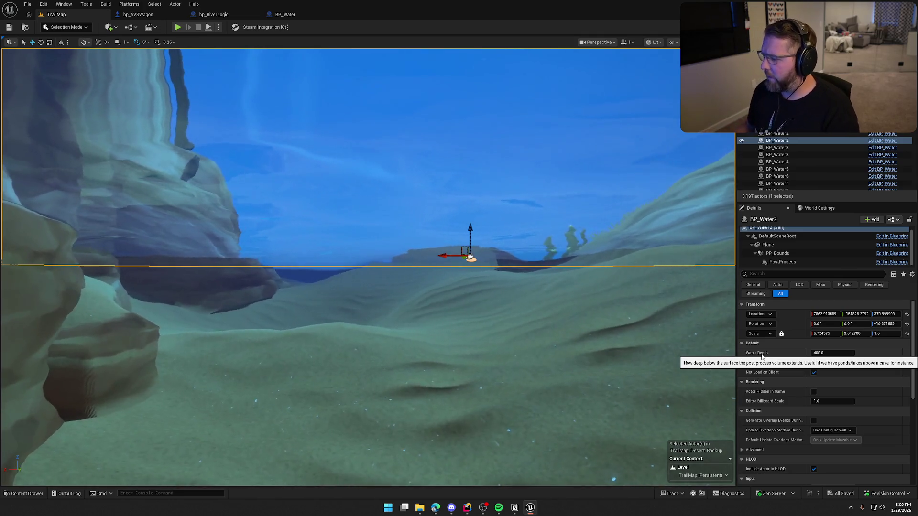
scroll(787, 424, down, 5)
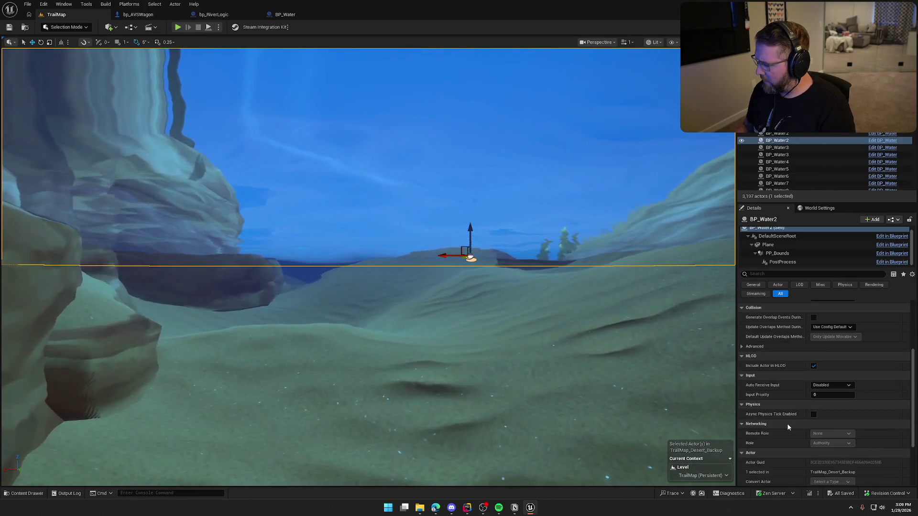
scroll(788, 427, up, 5)
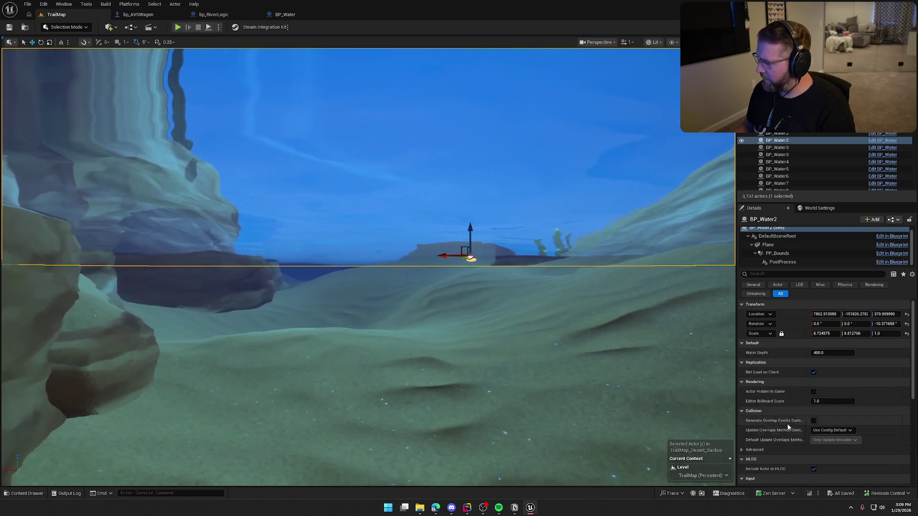
click(301, 12)
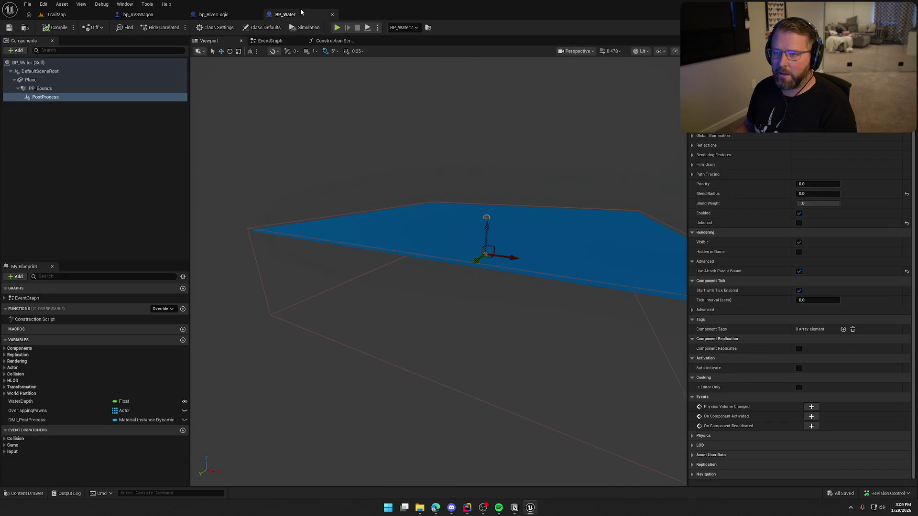
In the event graph, find the Event BeginPlay timer call and WaterSplashTimer custom event.
click(334, 41)
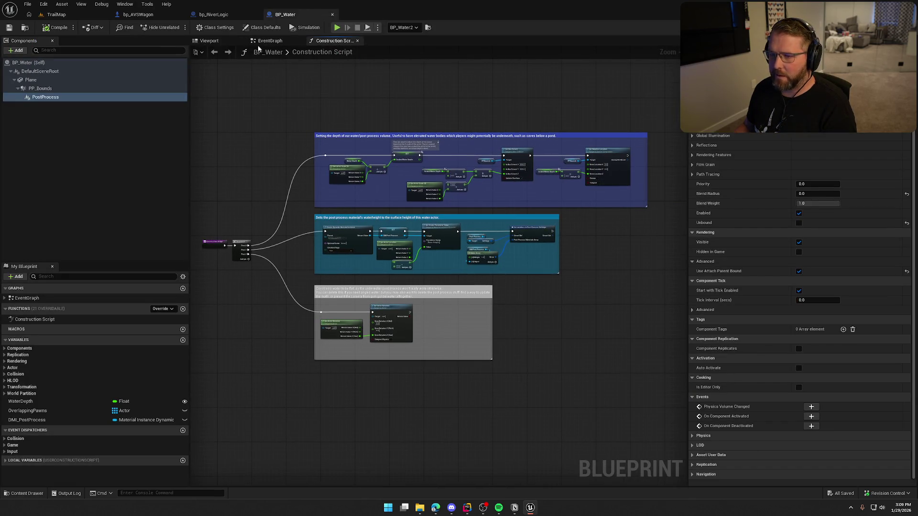
click(268, 41)
scroll(515, 171, up, 6)
drag(514, 210, 534, 214)
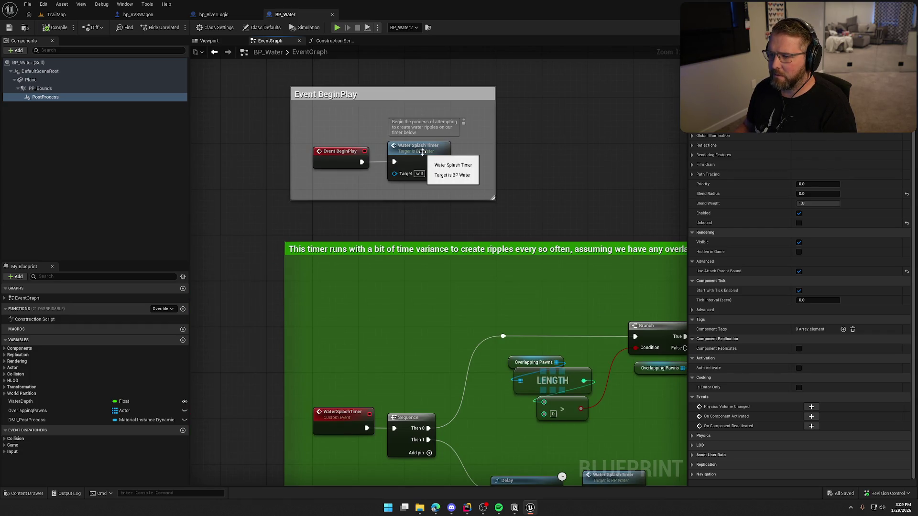
double_click(422, 152)
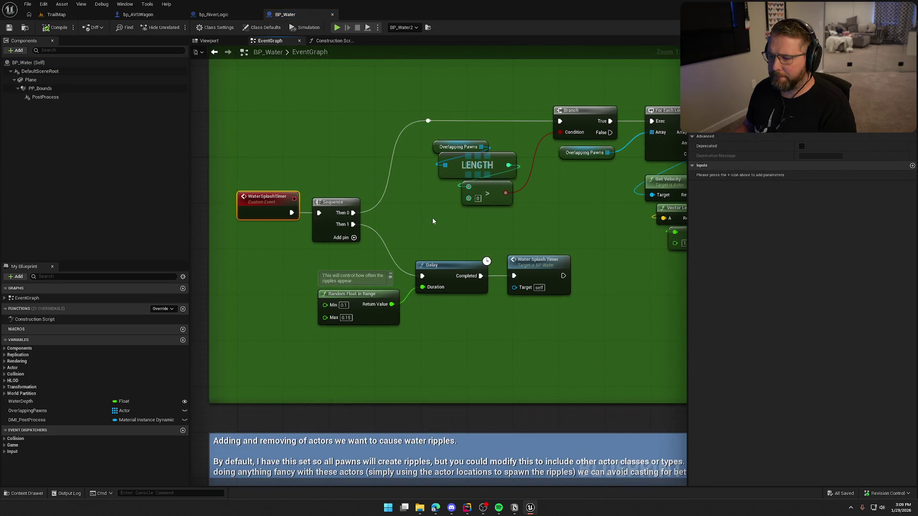
mouse_move(440, 217)
mouse_down()
mouse_move(345, 317)
mouse_move(576, 255)
mouse_move(593, 403)
mouse_move(408, 280)
mouse_up()
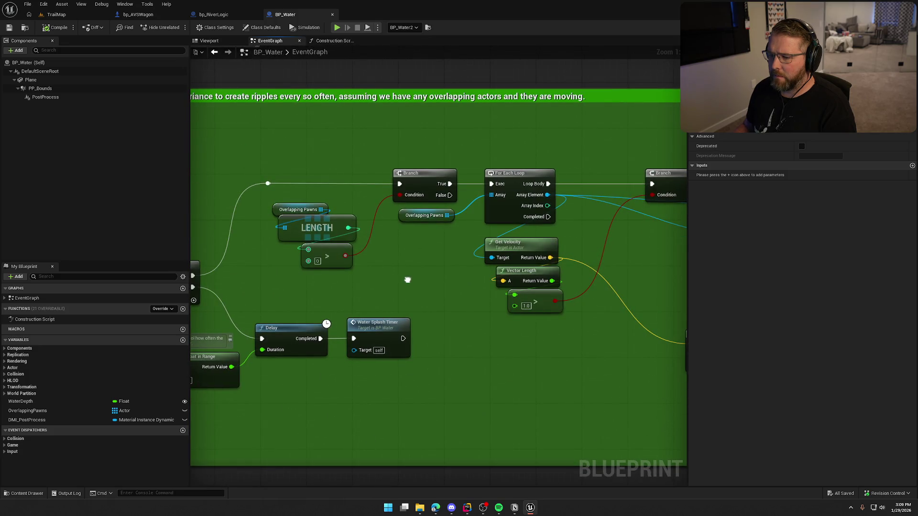
Pan through the ripple nodes: actor location/rotation, Spawn System at Location, and adding/removing actors comment.
scroll(407, 280, down, 3)
scroll(419, 316, up, 3)
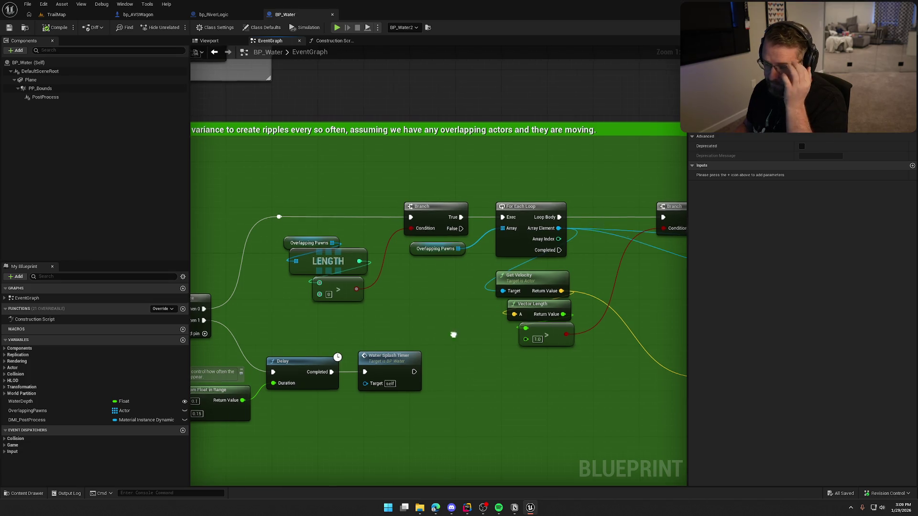
drag(438, 335, 295, 324)
drag(488, 379, 298, 348)
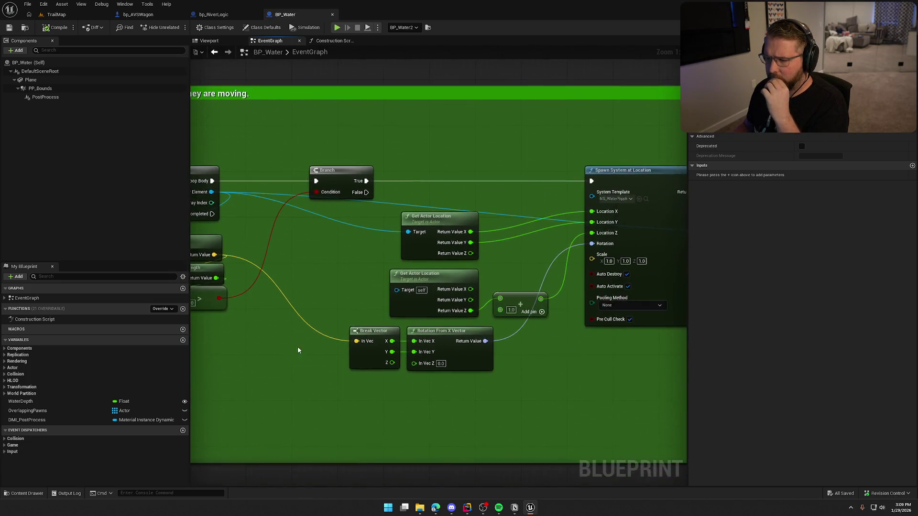
drag(463, 394, 390, 363)
scroll(445, 342, down, 2)
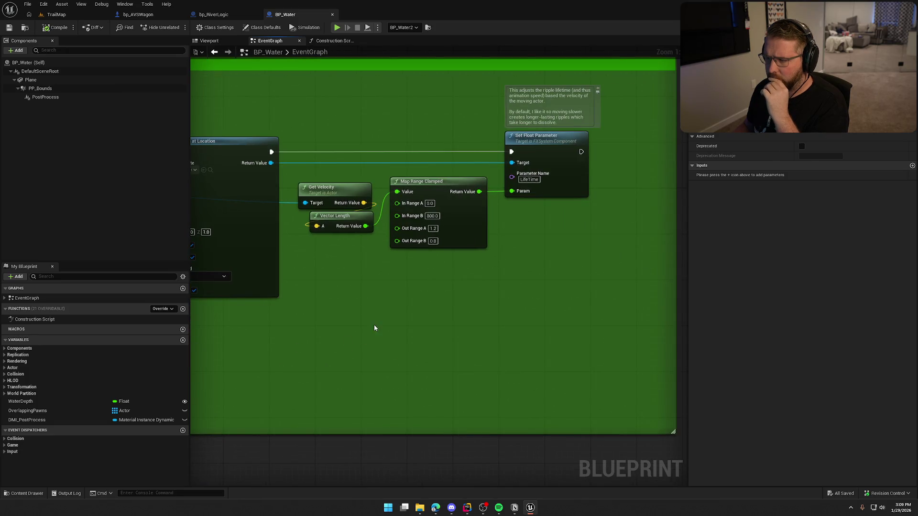
scroll(406, 325, down, 2)
scroll(401, 339, down, 2)
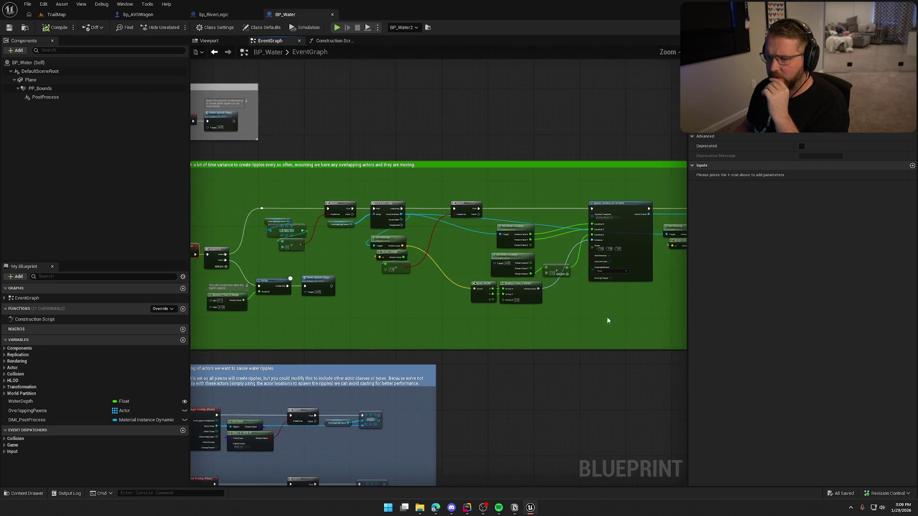
scroll(224, 180, up, 4)
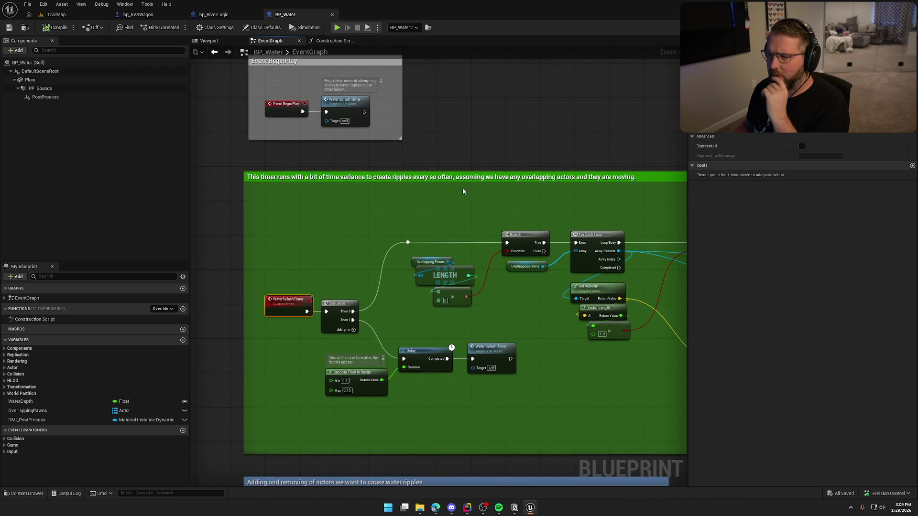
drag(594, 415, 545, 150)
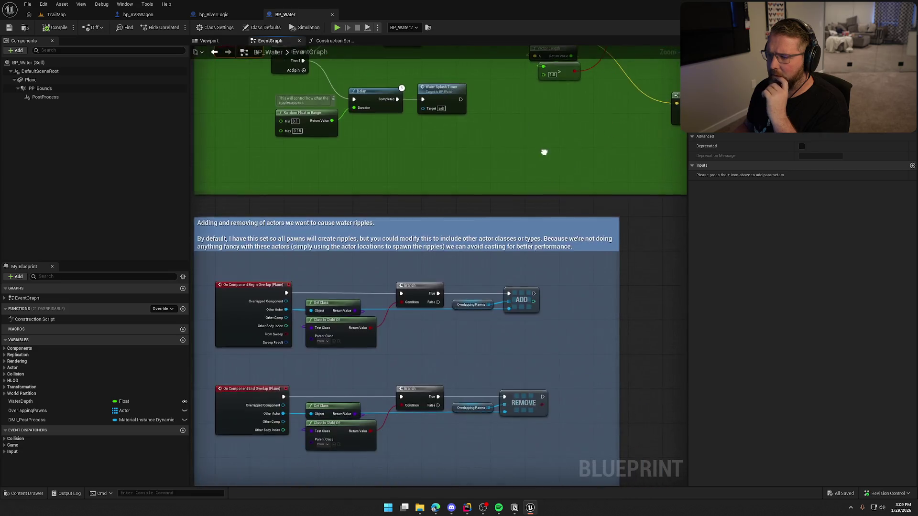
scroll(545, 150, down, 1)
scroll(536, 145, up, 1)
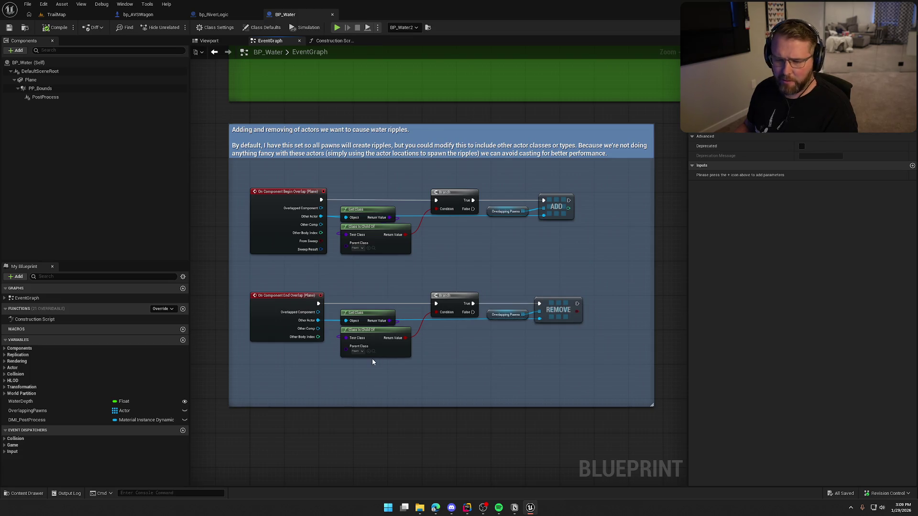
Return to the splash timer nodes, list EventGraph's events, then show the Construction Script.
drag(367, 138, 352, 262)
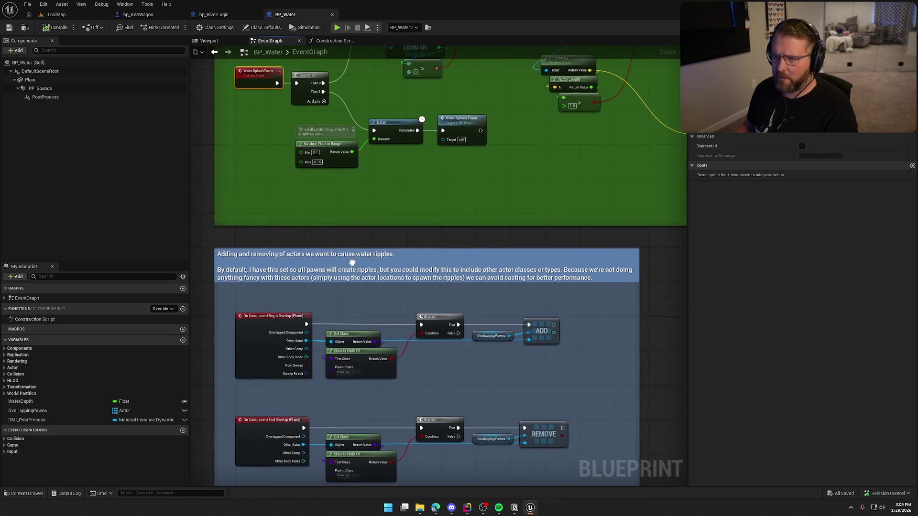
scroll(352, 263, down, 2)
scroll(356, 296, up, 4)
click(5, 298)
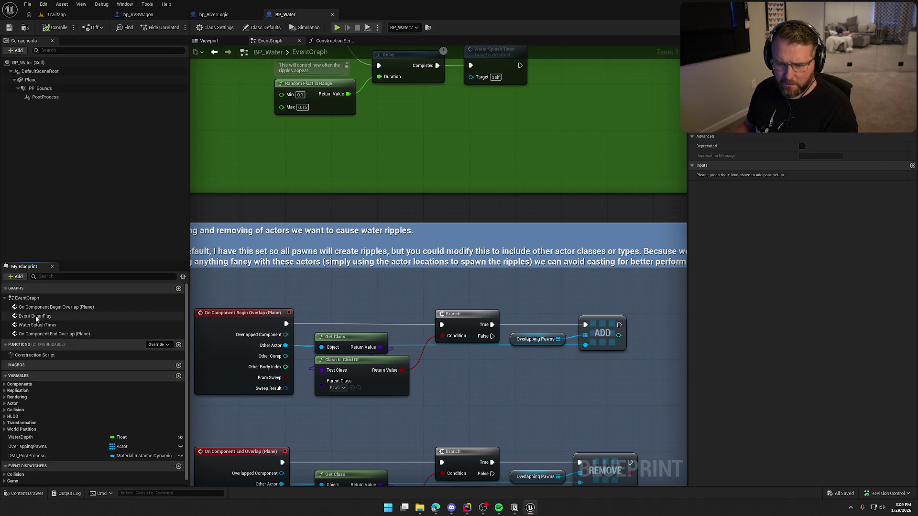
click(326, 41)
scroll(387, 287, up, 4)
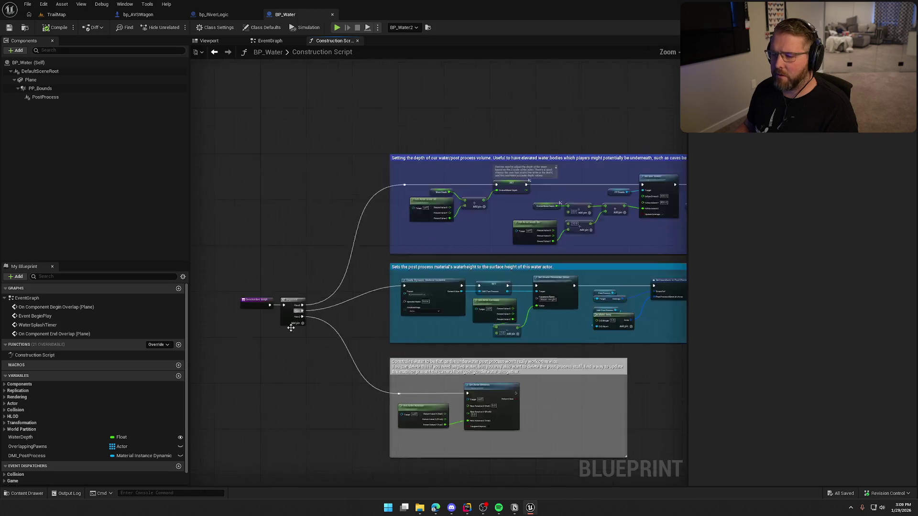
Pan the Construction Script graph past the water depth, Set Box Extent and water height nodes.
mouse_move(388, 297)
mouse_down()
mouse_move(320, 283)
mouse_move(270, 291)
mouse_up()
mouse_move(502, 158)
mouse_down()
mouse_move(400, 172)
mouse_move(293, 165)
mouse_move(501, 166)
mouse_move(657, 140)
mouse_up()
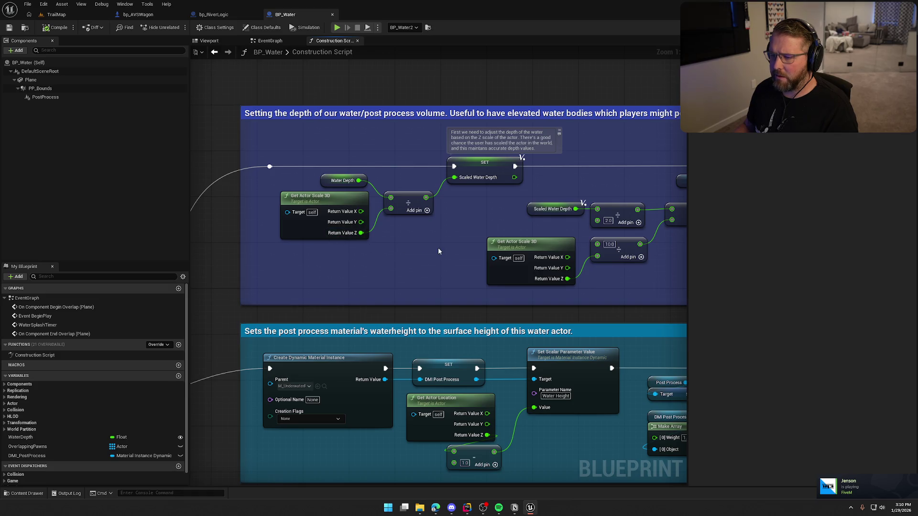
mouse_move(448, 237)
mouse_down()
mouse_move(443, 221)
mouse_move(339, 224)
mouse_up()
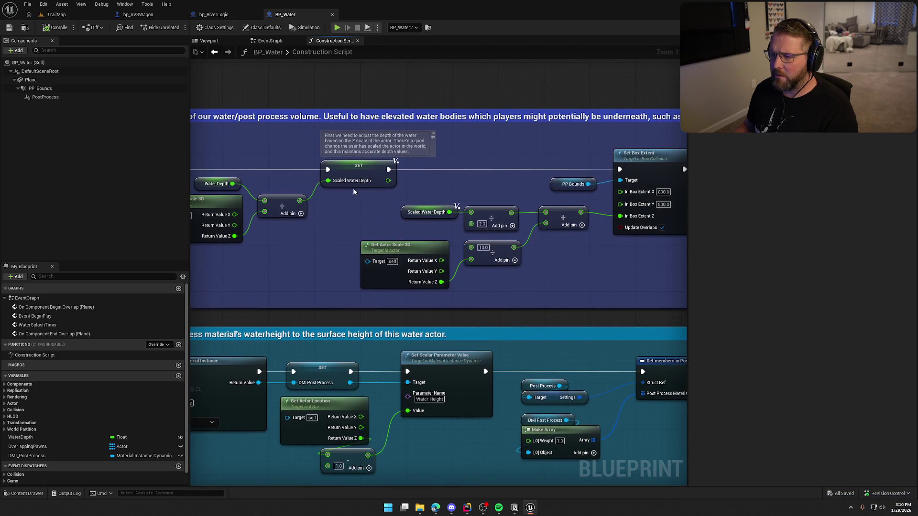
drag(540, 278, 402, 272)
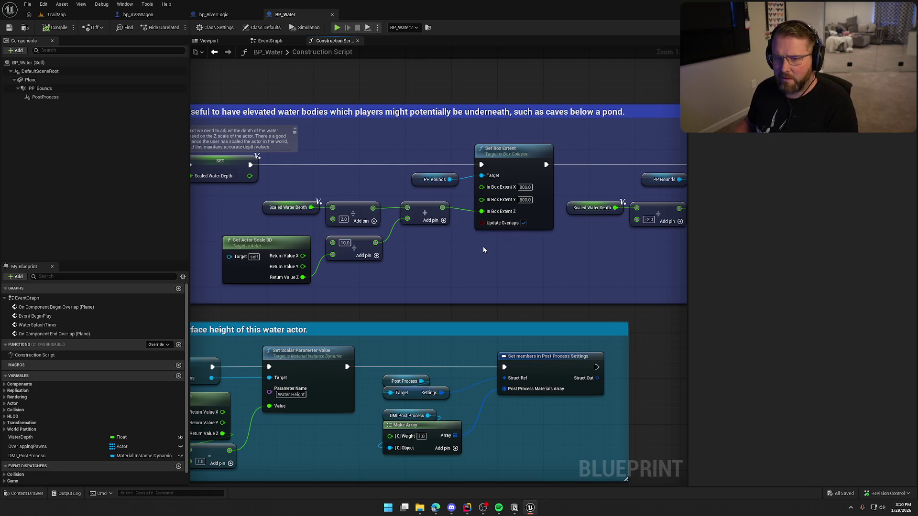
drag(559, 251, 353, 246)
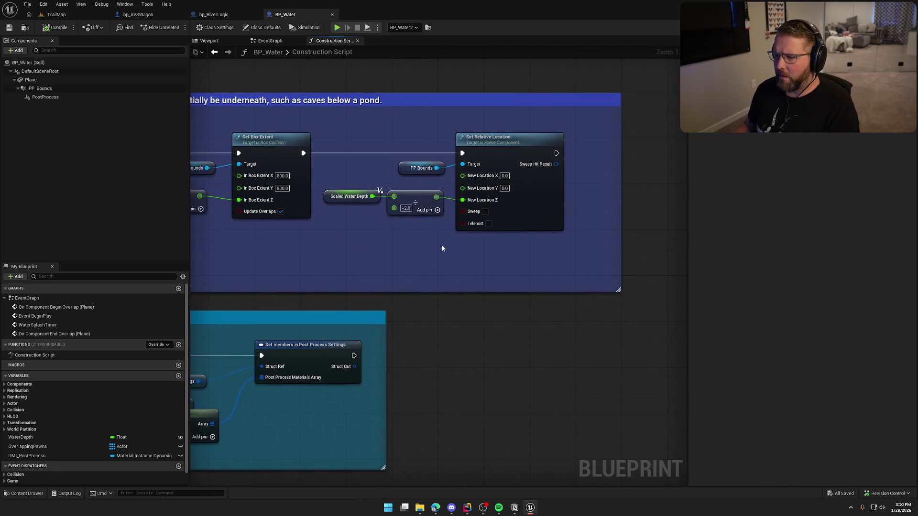
mouse_move(392, 273)
mouse_down()
mouse_move(444, 251)
mouse_move(487, 188)
mouse_move(390, 219)
mouse_move(598, 150)
mouse_move(569, 147)
mouse_up()
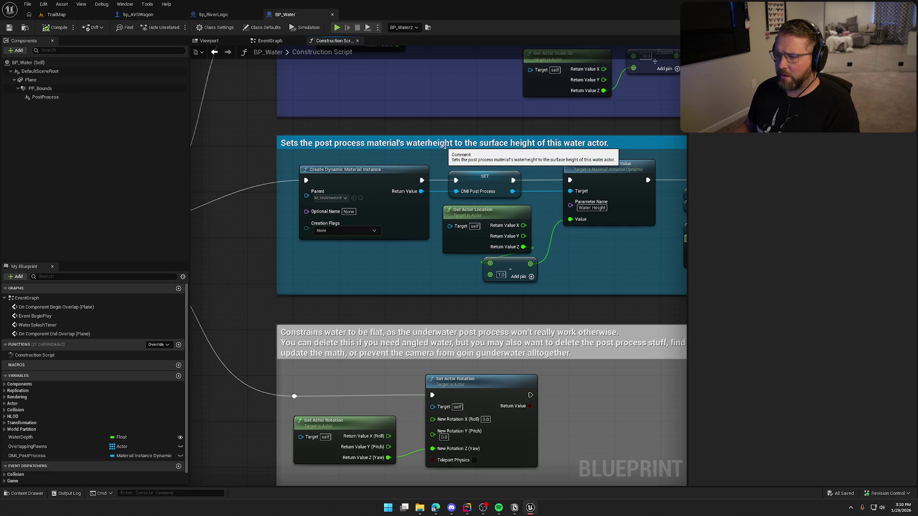
mouse_move(447, 270)
mouse_down()
mouse_move(429, 261)
mouse_move(631, 258)
mouse_move(668, 245)
mouse_move(449, 257)
mouse_up()
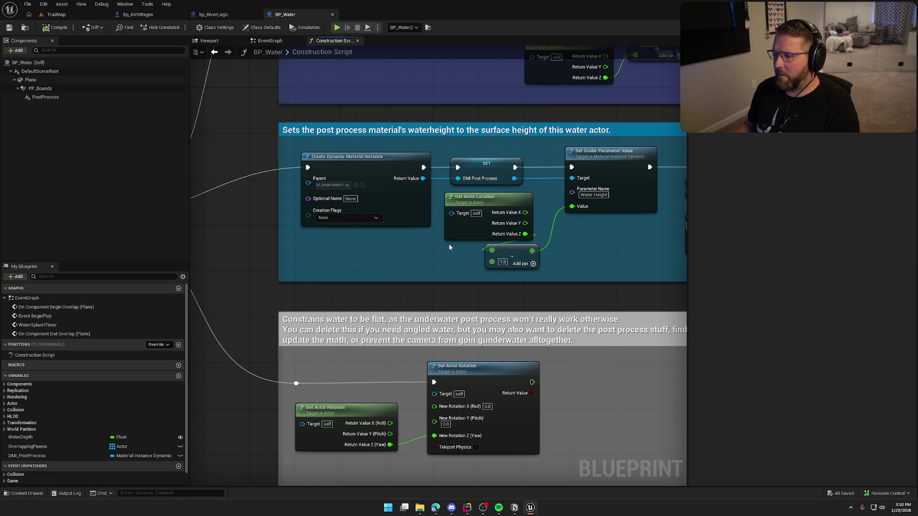
drag(448, 243, 327, 249)
drag(502, 245, 340, 240)
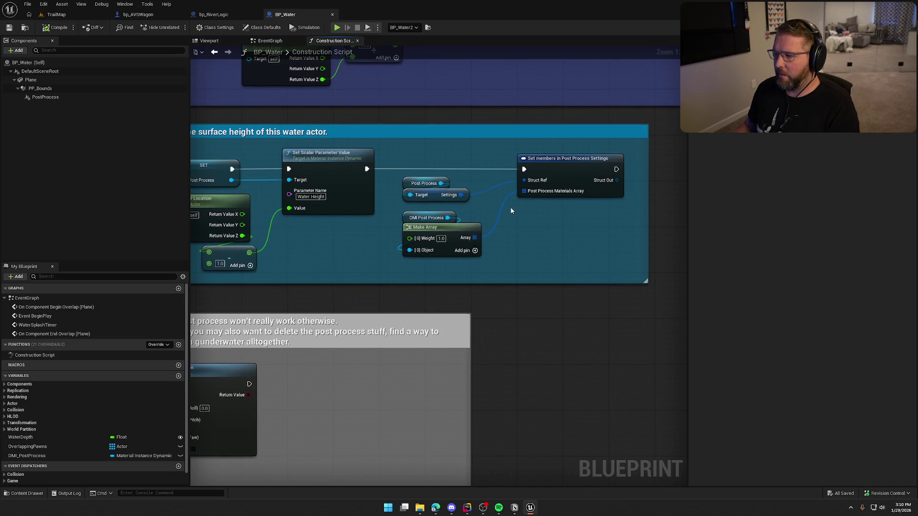
Frame the Create Dynamic Material Instance nodes and browse to the M_UnderwaterPP parent material in Water/Legacy.
scroll(464, 224, down, 2)
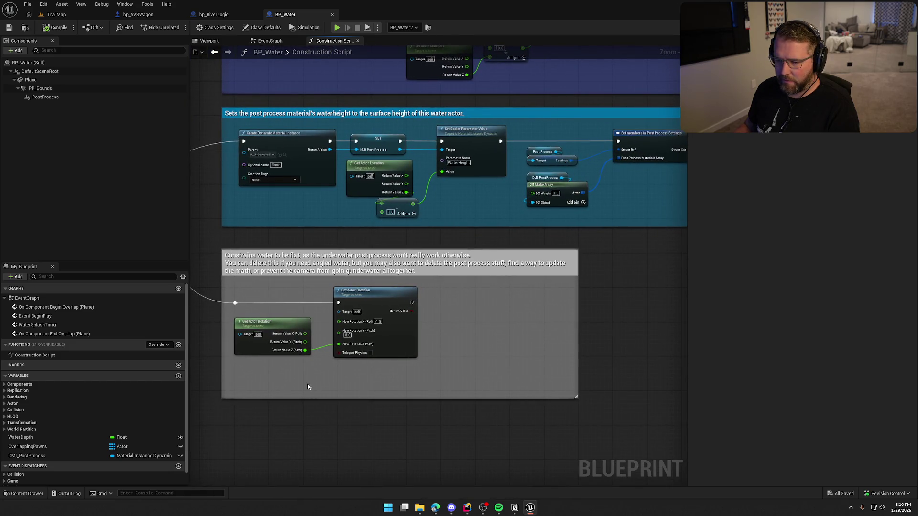
scroll(308, 387, up, 2)
drag(308, 386, 369, 349)
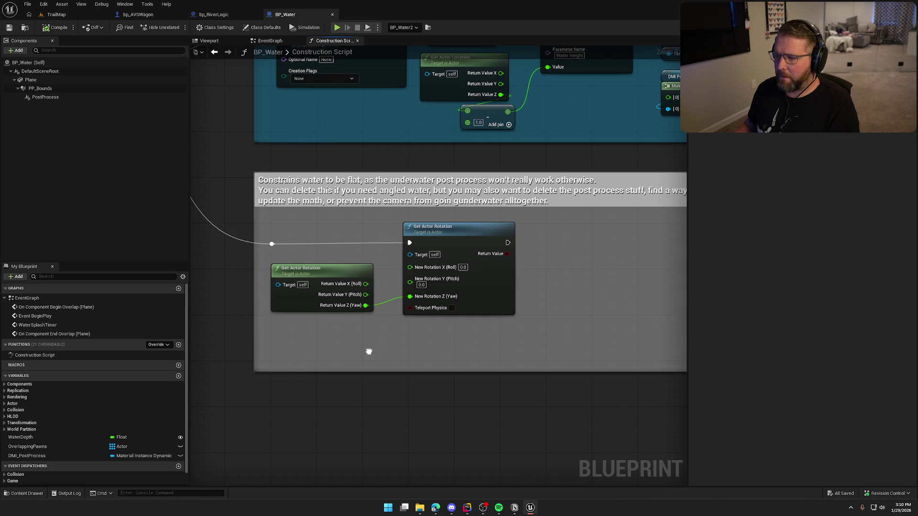
mouse_move(369, 351)
mouse_down()
mouse_move(280, 361)
mouse_move(360, 444)
mouse_move(357, 344)
mouse_up()
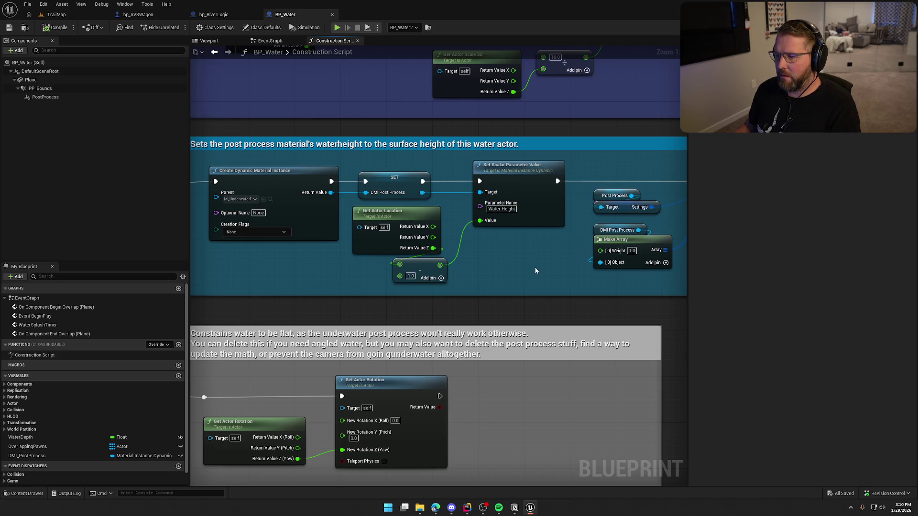
mouse_move(489, 254)
mouse_down()
mouse_move(324, 248)
mouse_move(415, 256)
mouse_move(355, 187)
mouse_up()
click(294, 201)
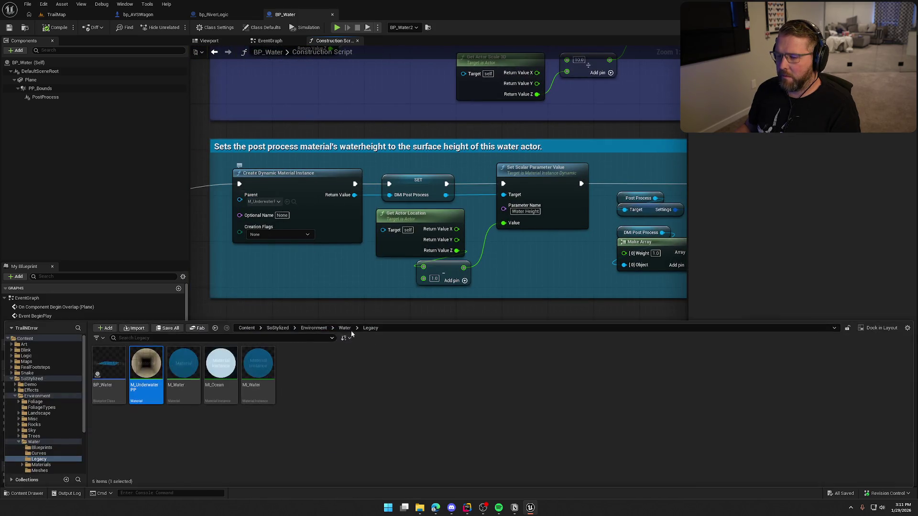
Inspect M_UnderwaterPP's Water Height and Depth fog logic, then close it to return to BP_Water.
key(ctrl+space)
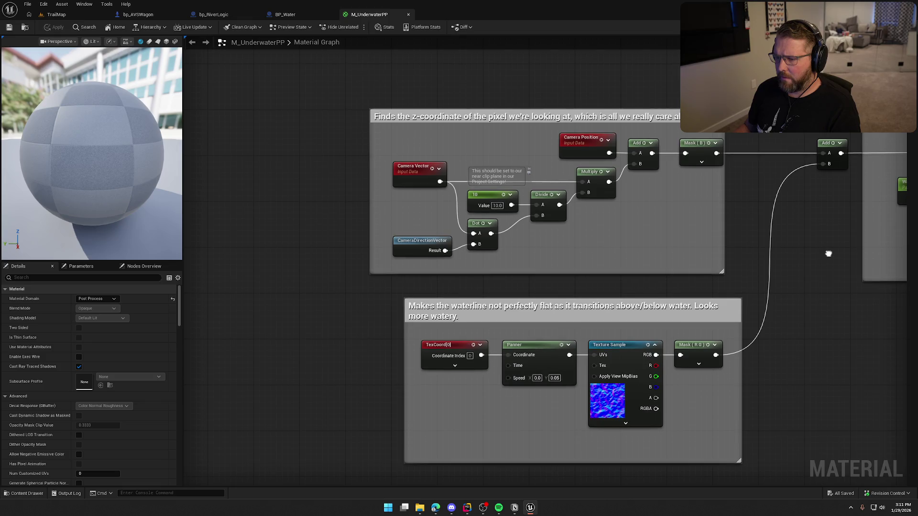
mouse_move(829, 254)
mouse_down()
mouse_move(527, 217)
mouse_move(418, 256)
mouse_move(370, 289)
mouse_up()
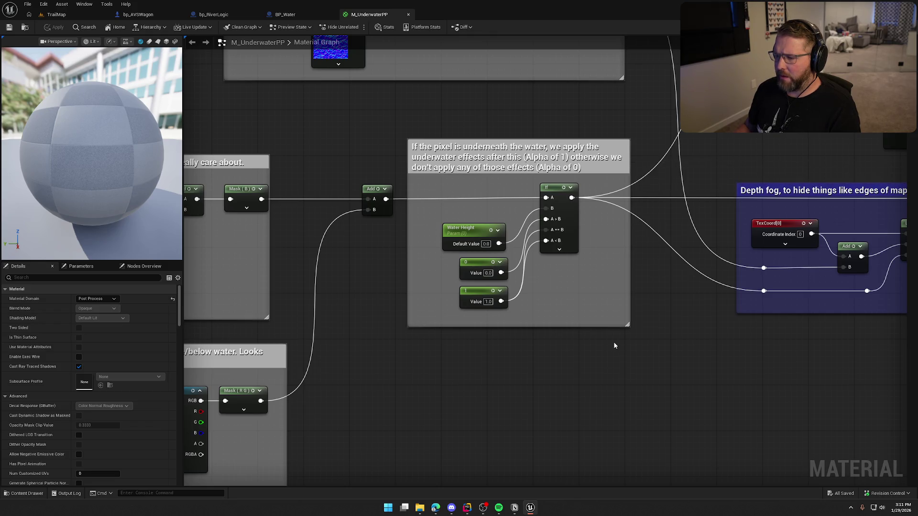
mouse_move(685, 326)
mouse_down()
mouse_move(575, 338)
mouse_move(351, 341)
mouse_move(539, 343)
mouse_move(294, 333)
mouse_move(411, 493)
mouse_up()
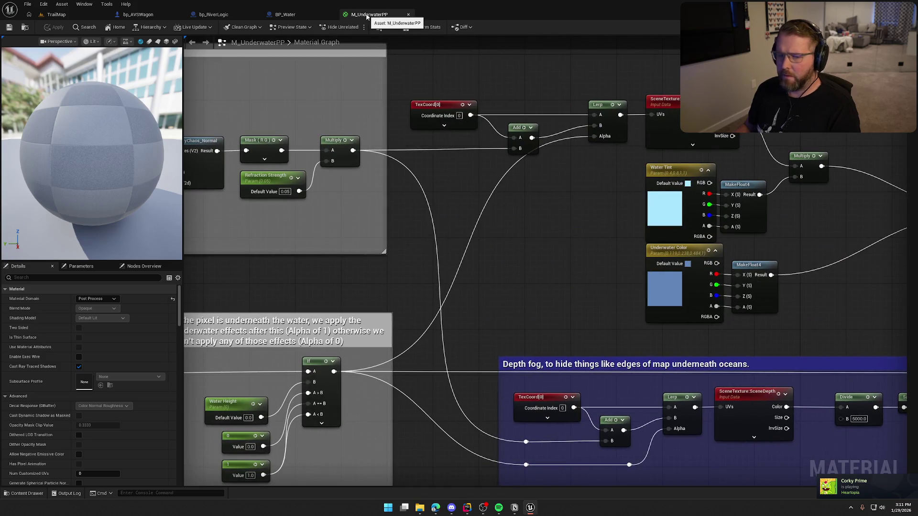
middle_click(366, 12)
scroll(452, 284, down, 3)
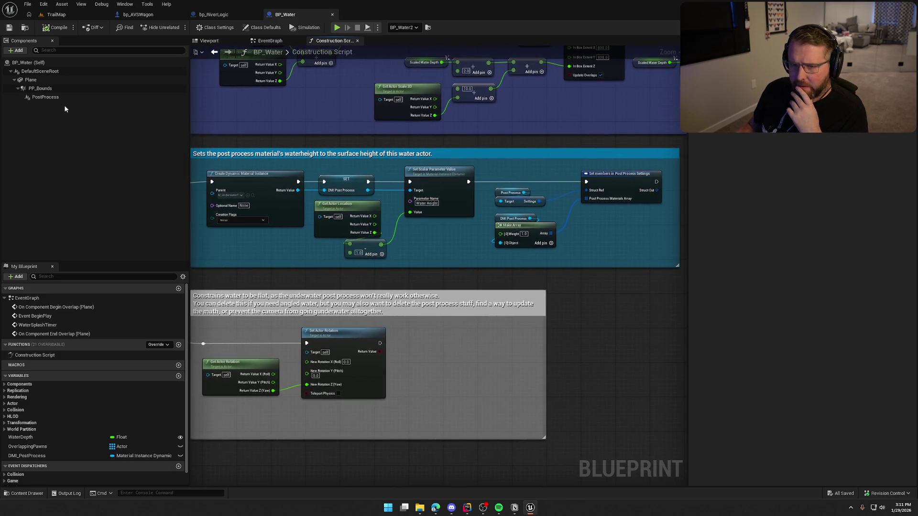
Check the PostProcess component's Priority, Blend Weight, Enabled and Unbound settings, then return to Rider.
click(46, 97)
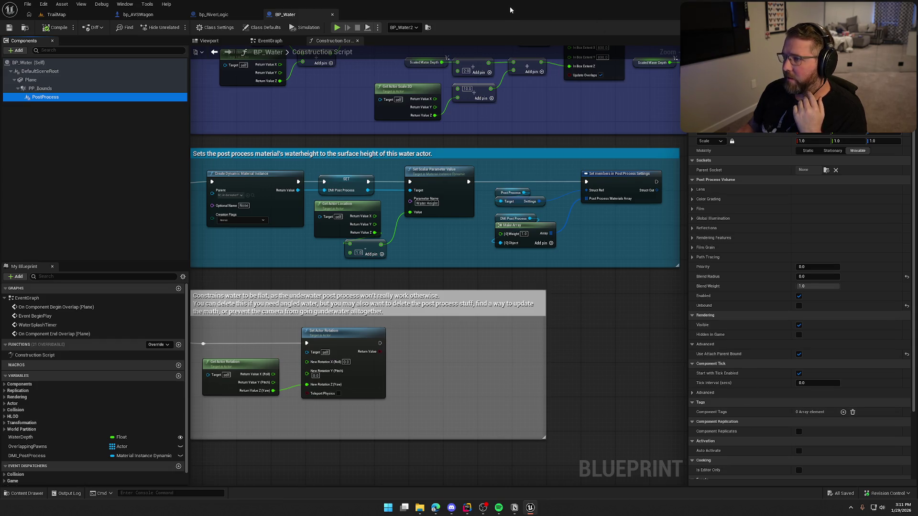
key(alt+Tab)
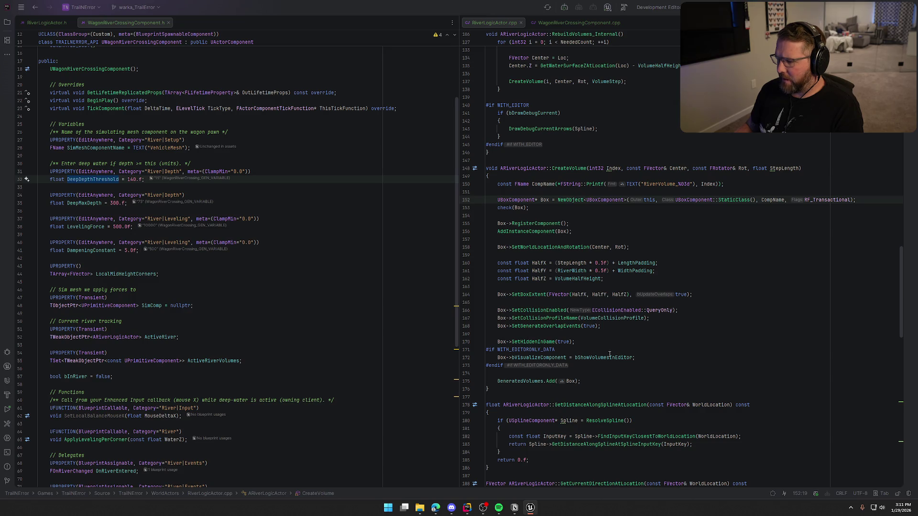
Write a UPostProcessComponent* PPComp NewObject creation line named RiverPP_%03d.
click(639, 366)
key(Return)
key(Return)
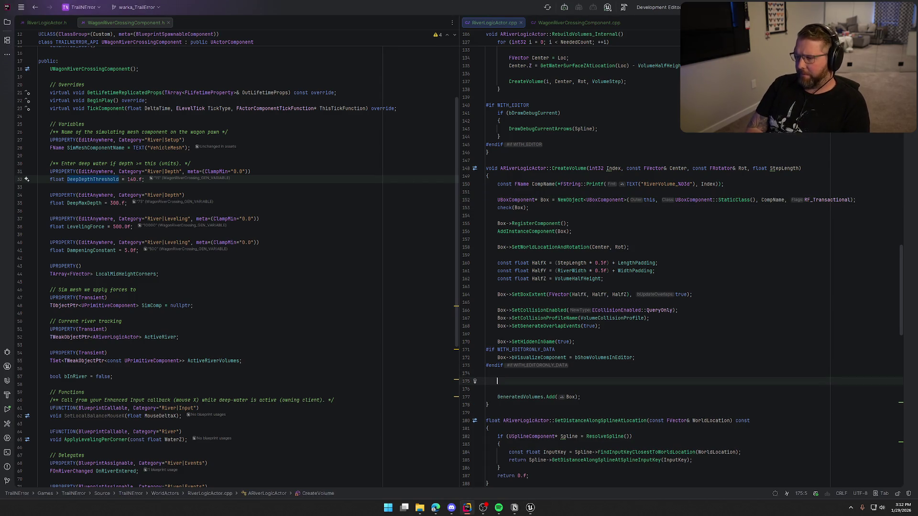
text(U)
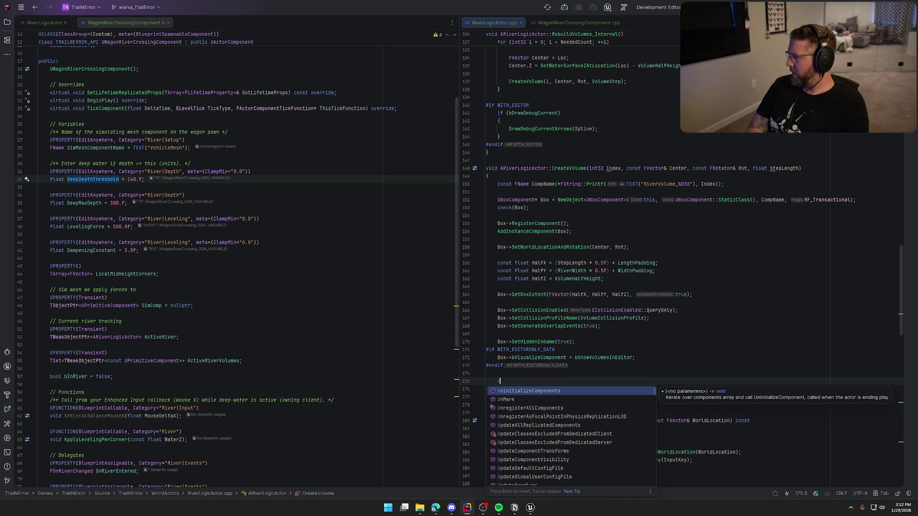
text(PostPr)
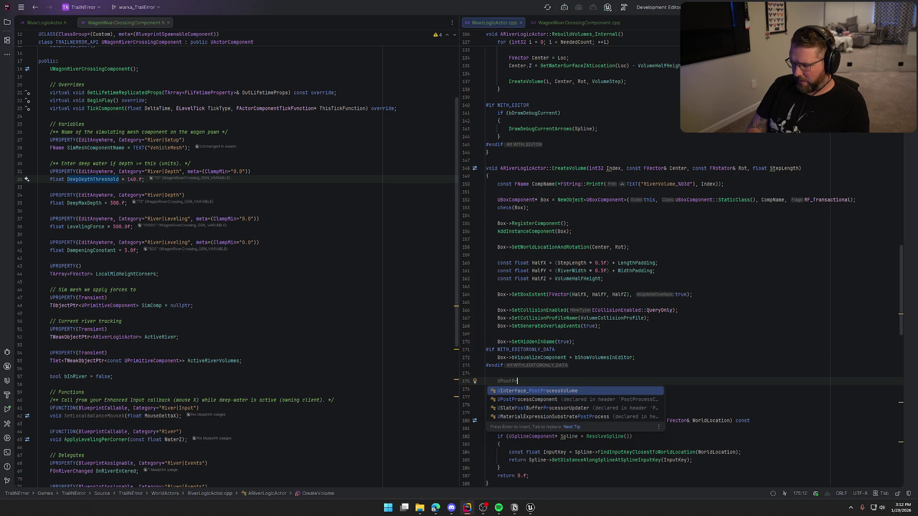
click(642, 399)
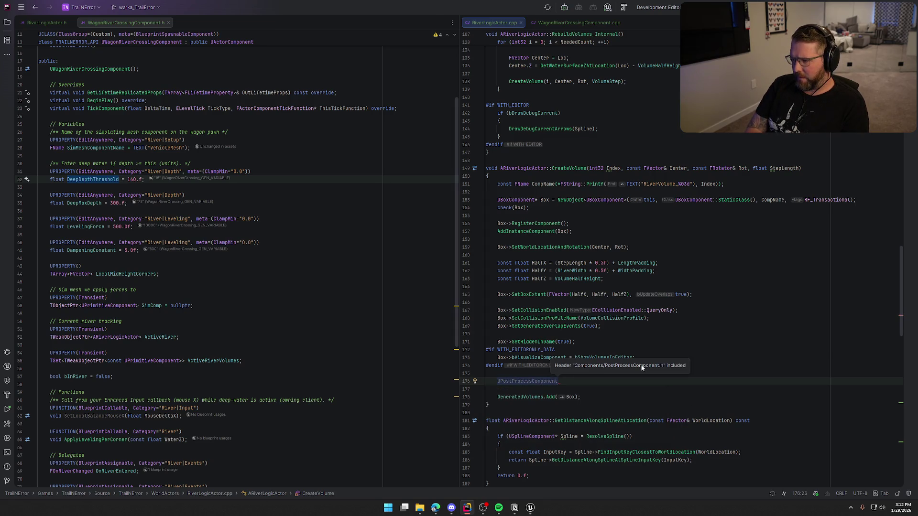
text(* )
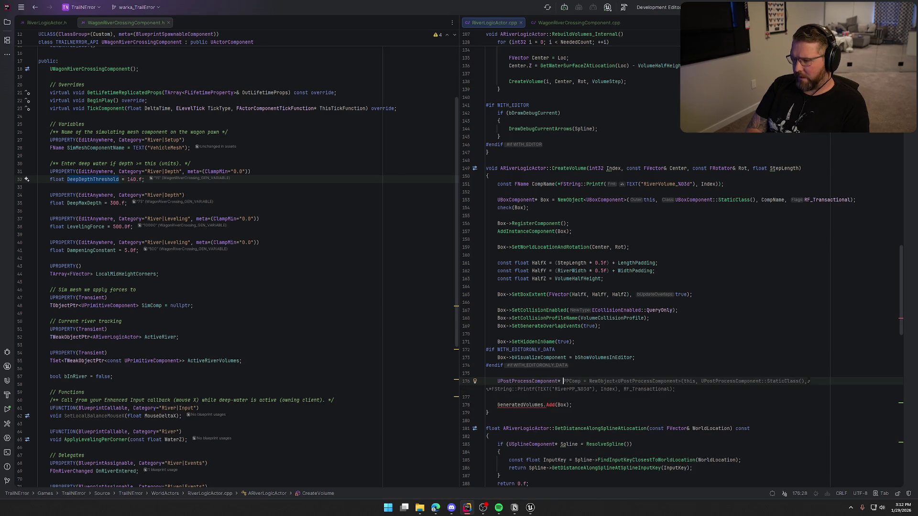
text(PPComp =)
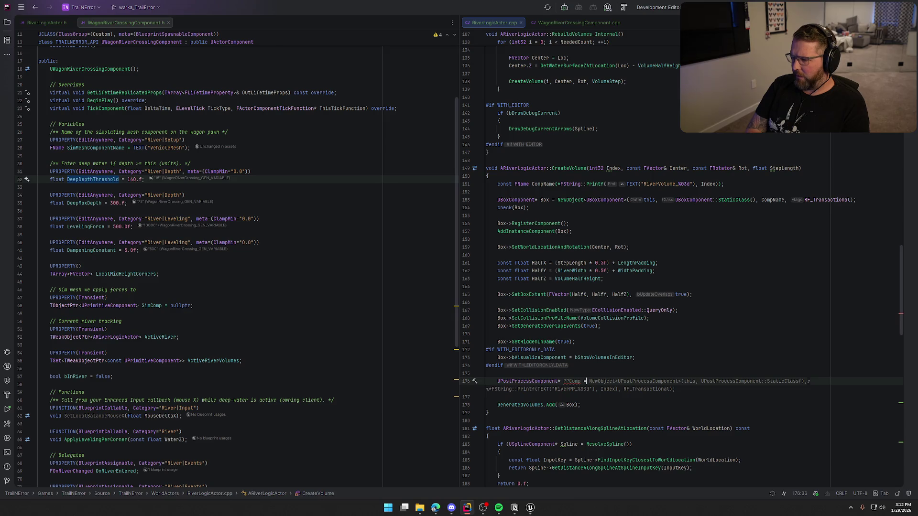
key(Tab)
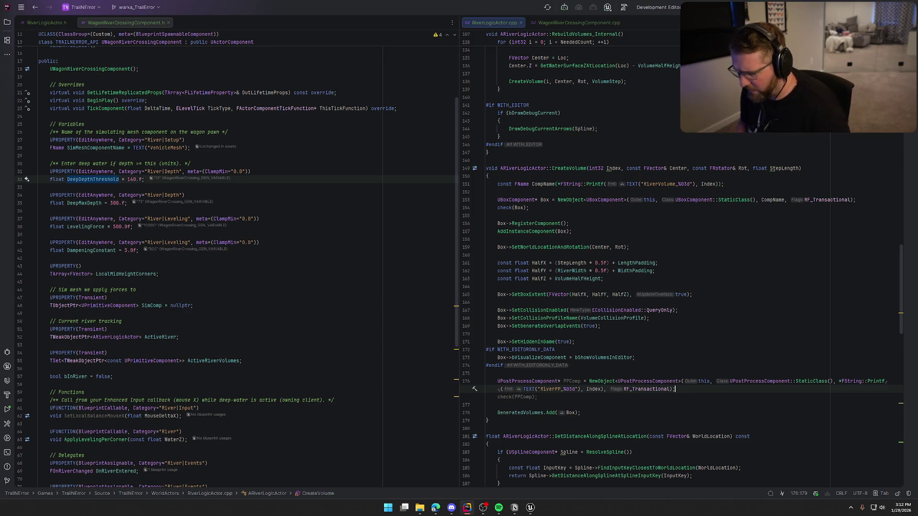
Move the PPComp creation line to directly after check(Box).
click(486, 397)
mouse_move(487, 397)
mouse_down()
mouse_move(612, 382)
mouse_move(497, 381)
mouse_up()
key(ctrl+c)
key(BackSpace)
key(BackSpace)
key(BackSpace)
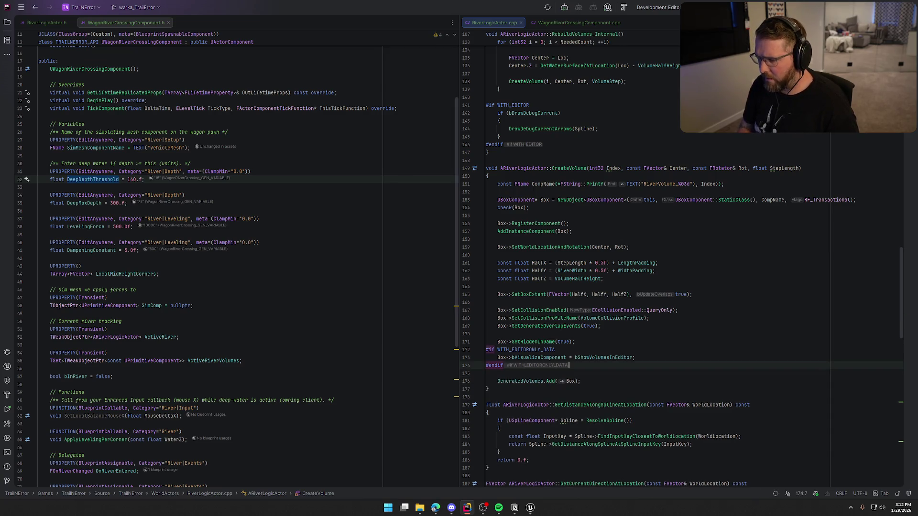
click(487, 302)
key(Up)
key(Up)
key(Up)
key(End)
key(Return)
key(Return)
key(ctrl+v)
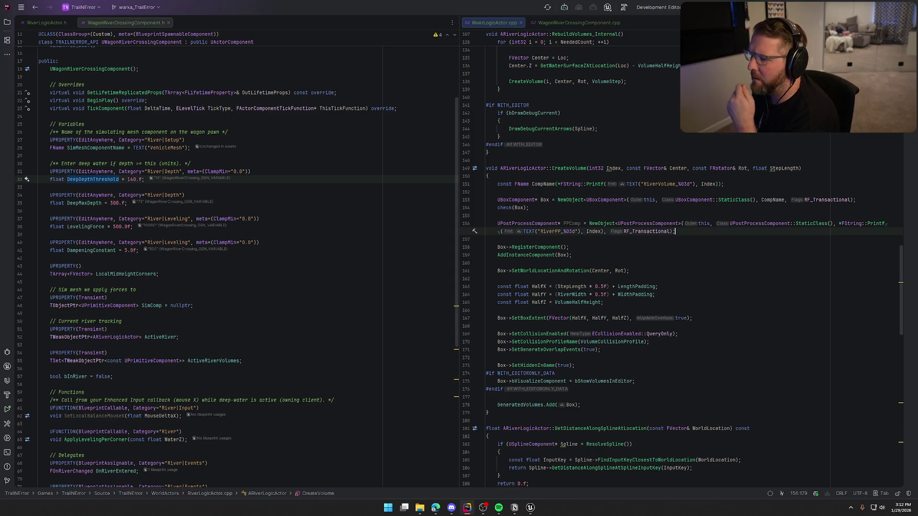
click(773, 199)
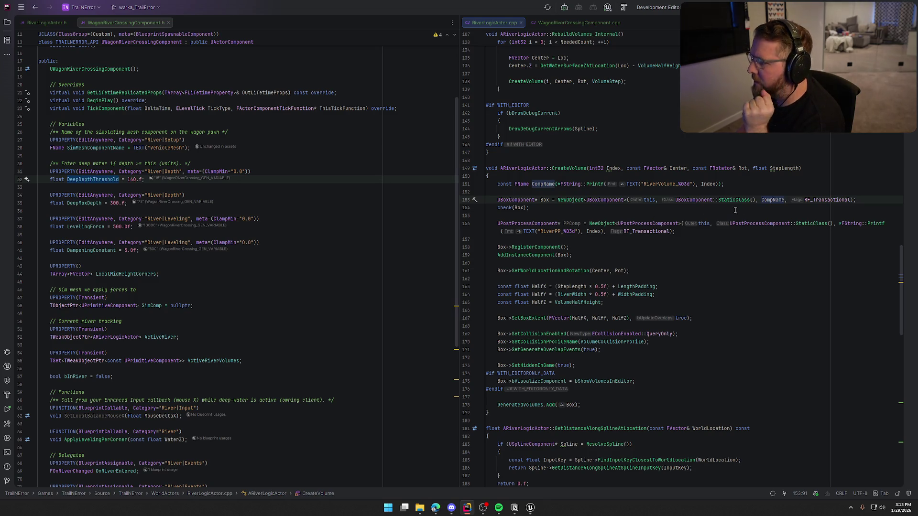
Add a PPComp->RegisterComponent(); call after the editor-only block in CreateVolume.
scroll(597, 343, down, 2)
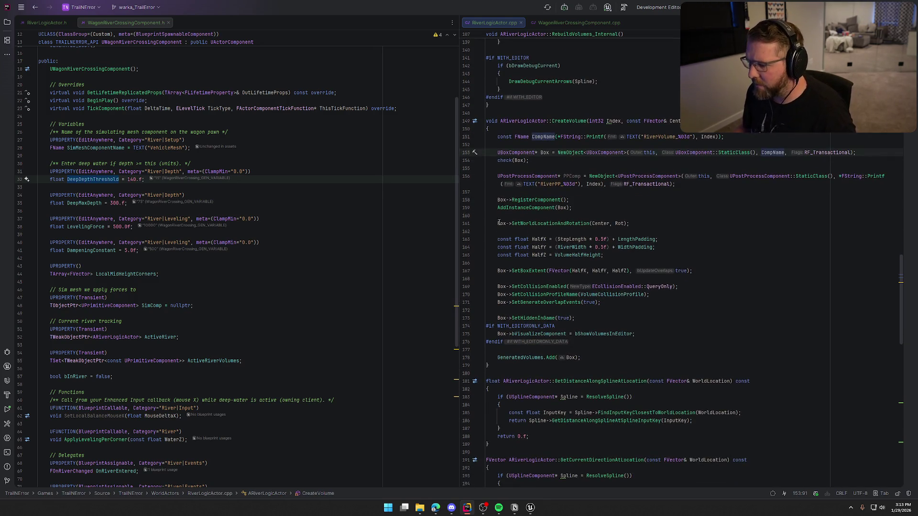
click(637, 342)
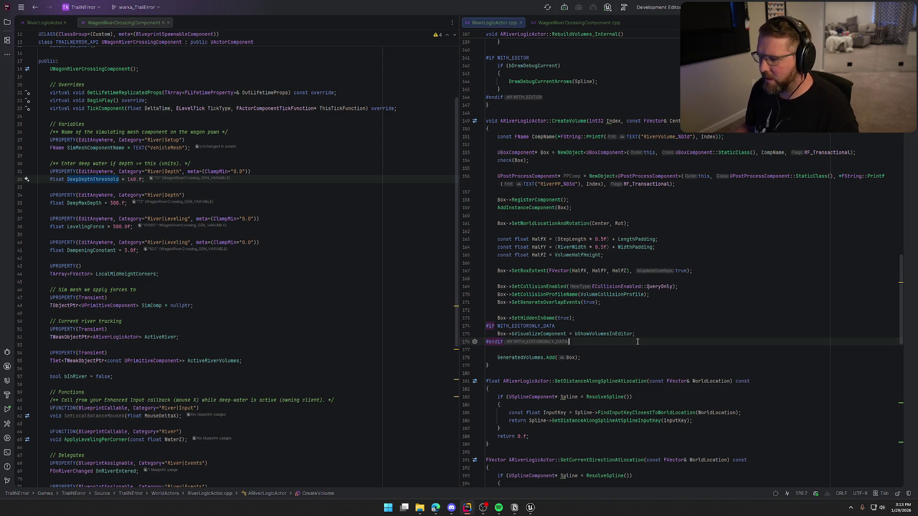
key(Return)
key(Return)
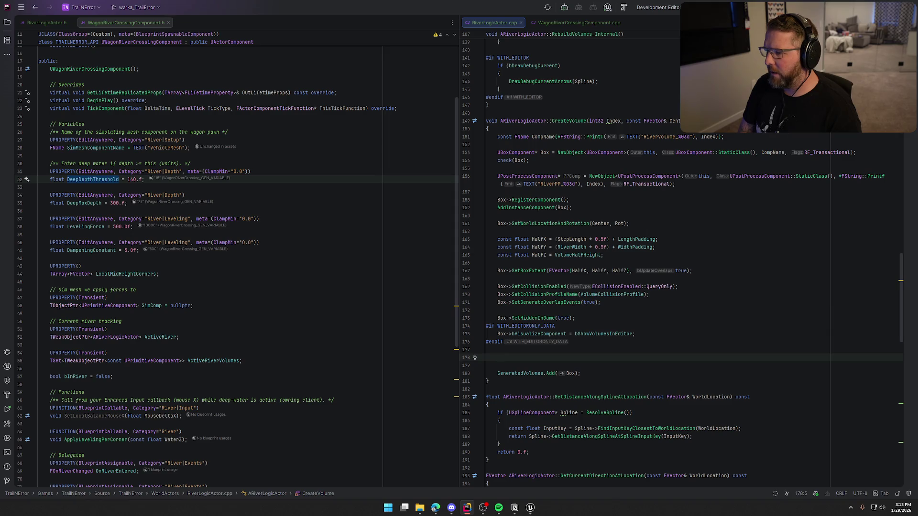
text(PPComp)
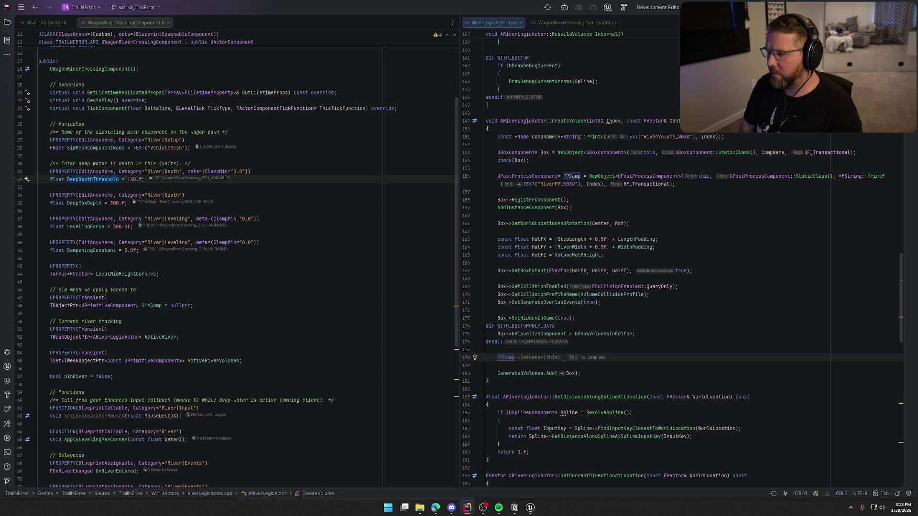
text(.Regis)
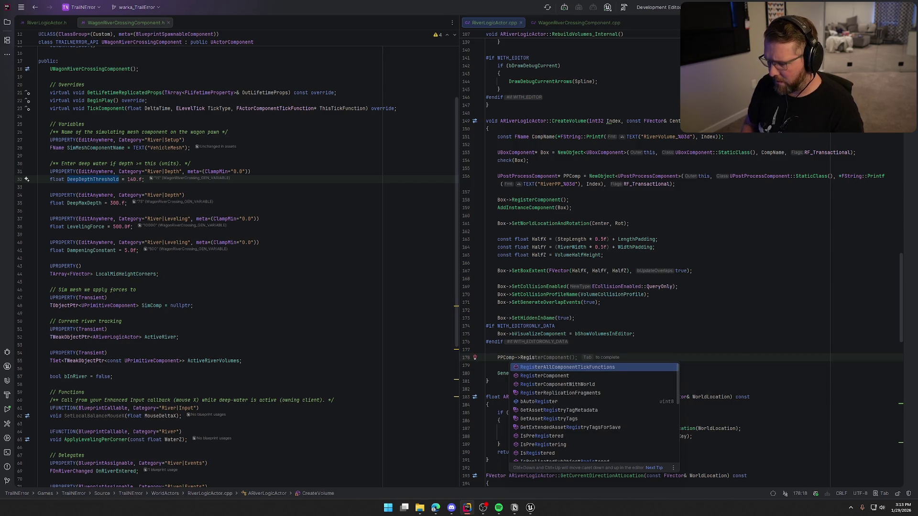
key(Down)
key(Return)
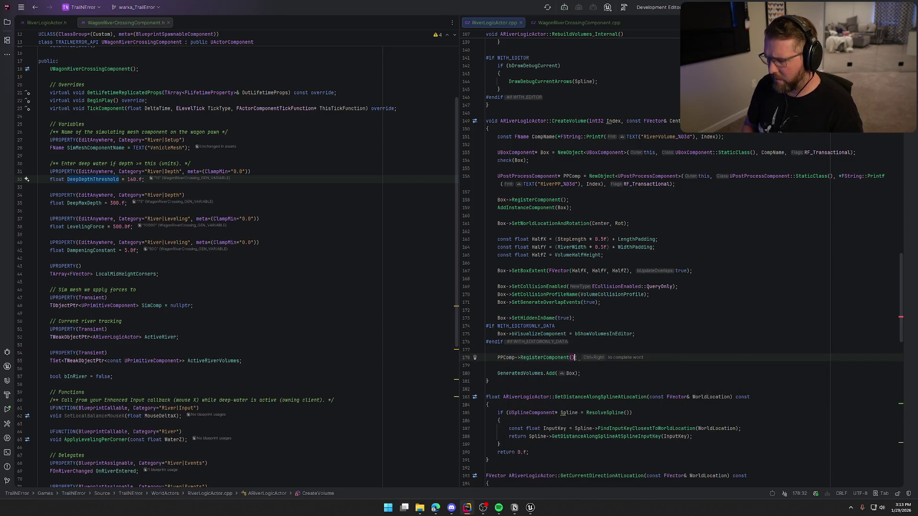
text(;)
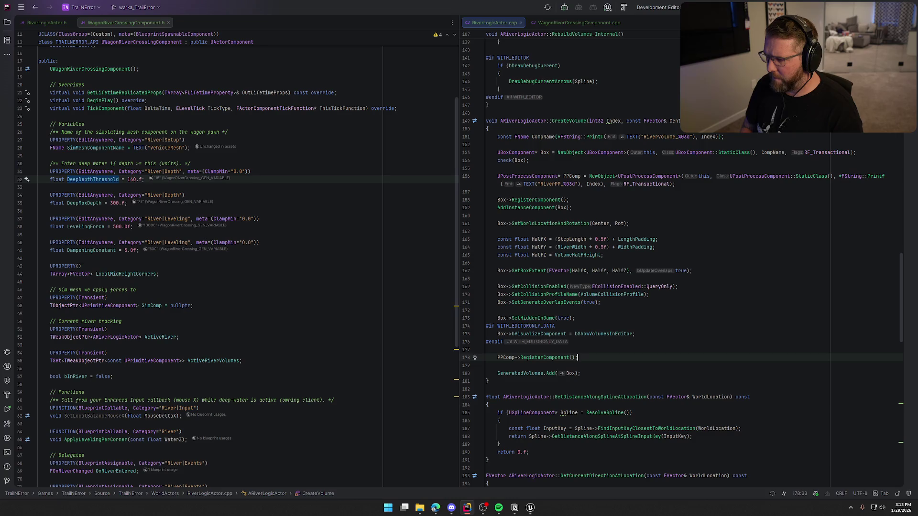
key(Return)
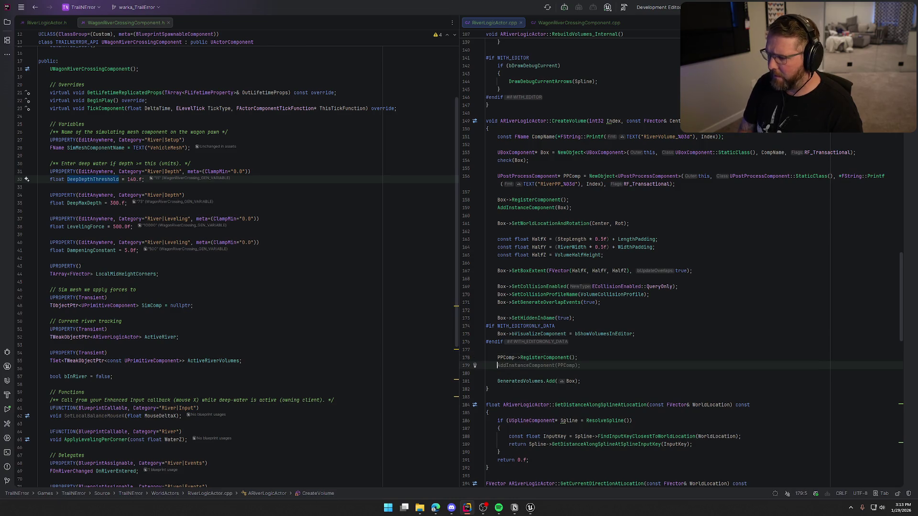
Add AddInstanceComponent(PPComp); and remove the suggested location-and-rotation line.
key(Tab)
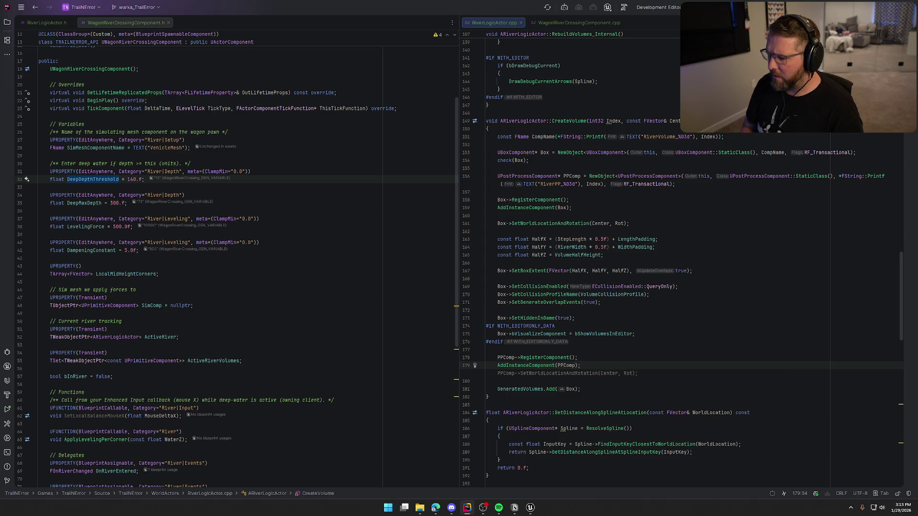
key(Tab)
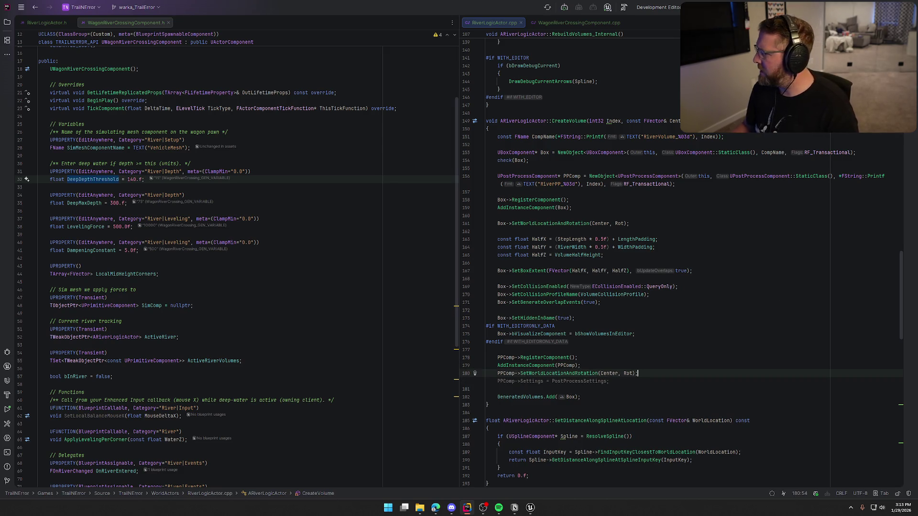
key(alt+Tab)
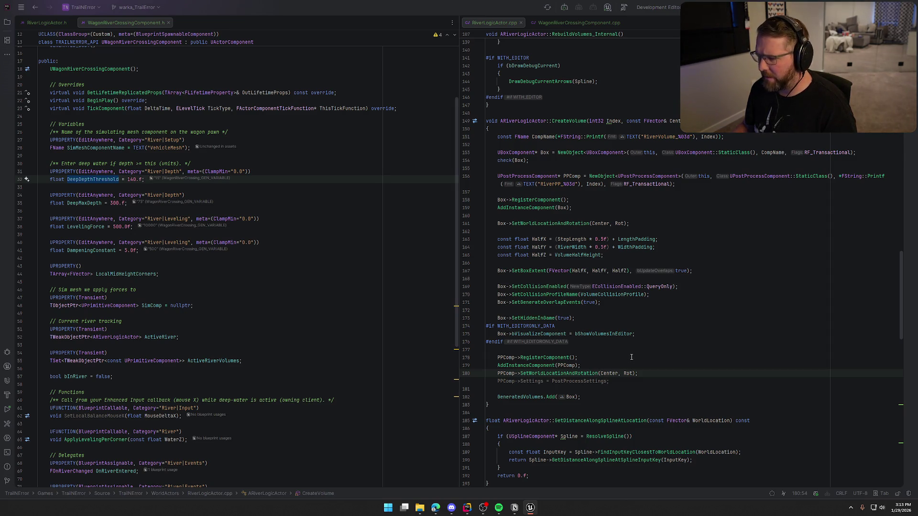
click(621, 375)
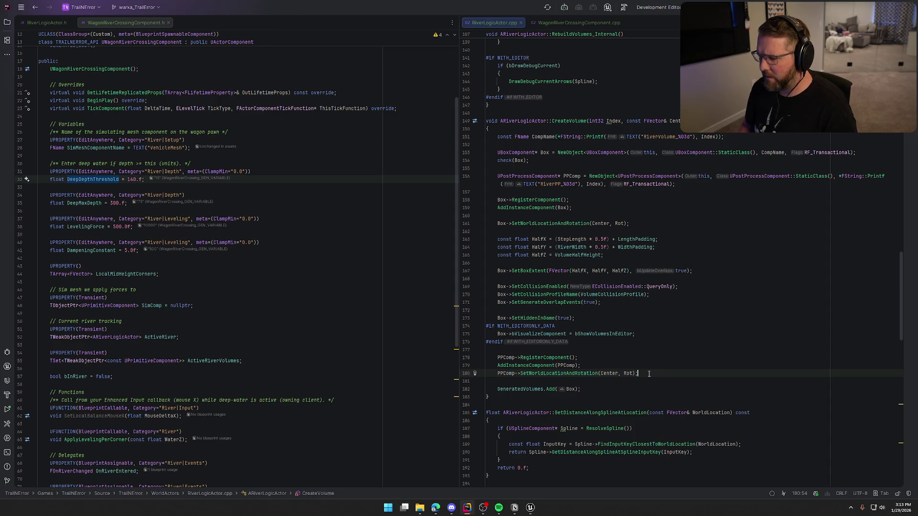
key(ctrl+z)
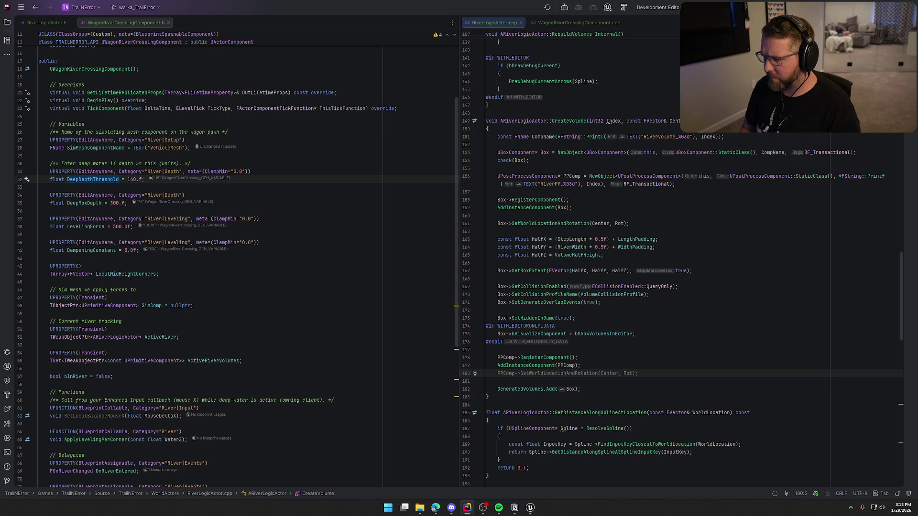
Add PPComp->bUnbound = false;, the SetWorldLocationAndRotation call, and Settings = PostProcessSettings;.
text(PP)
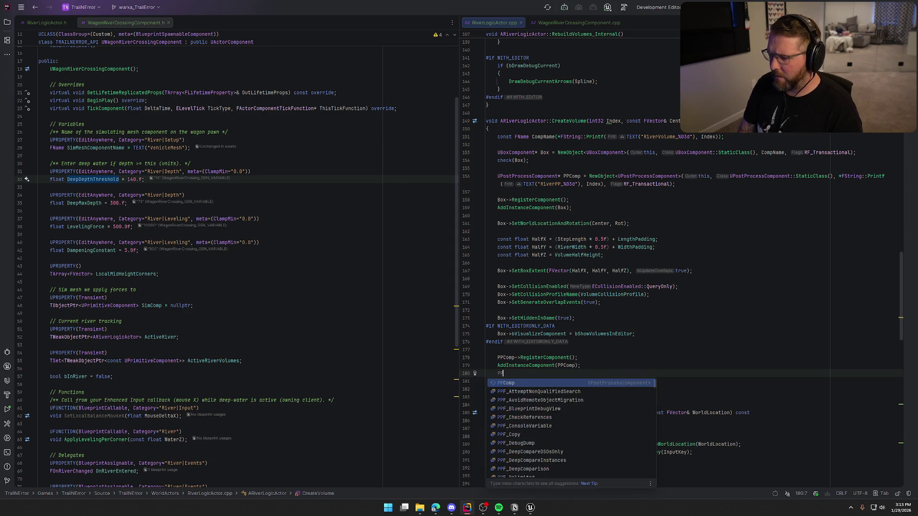
text(Comp-)
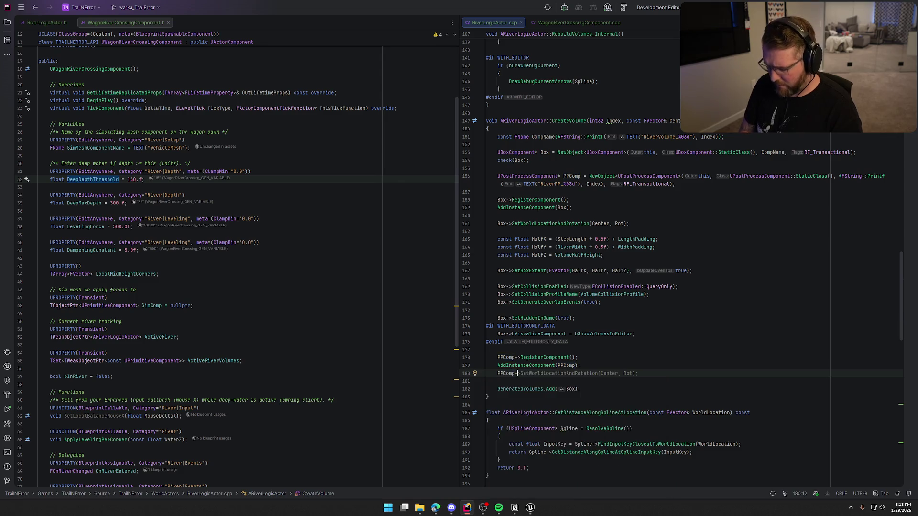
text(>bUnb)
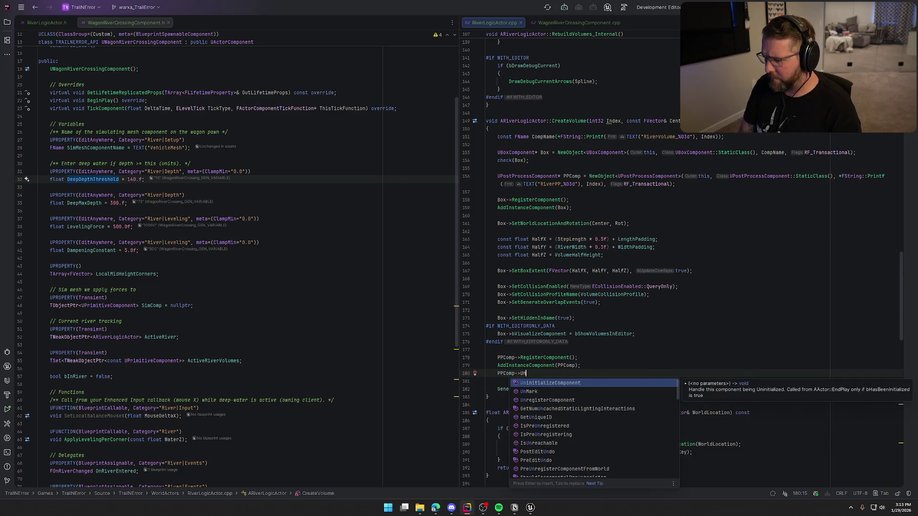
key(Return)
text(= false;)
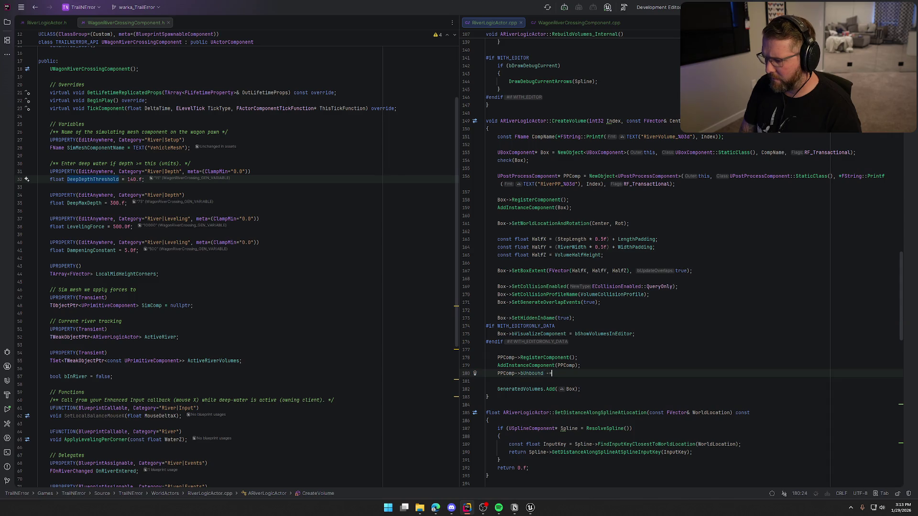
key(Return)
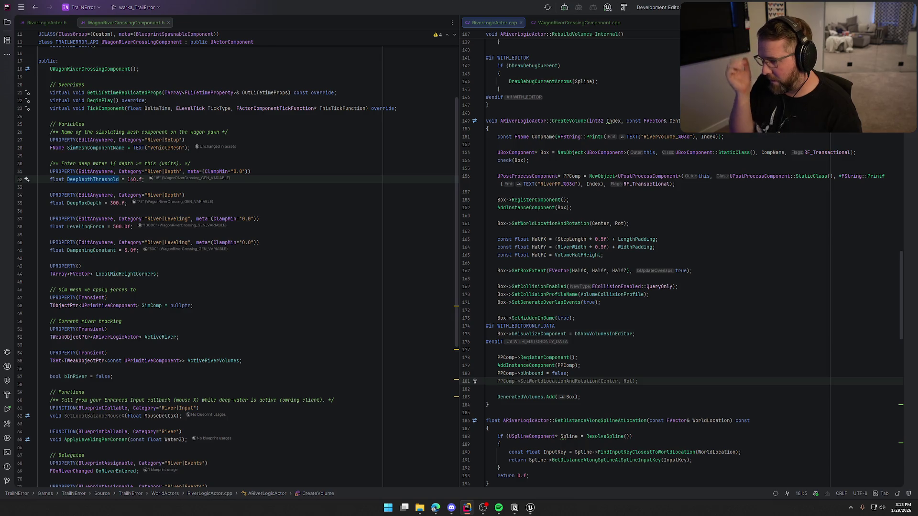
key(Tab)
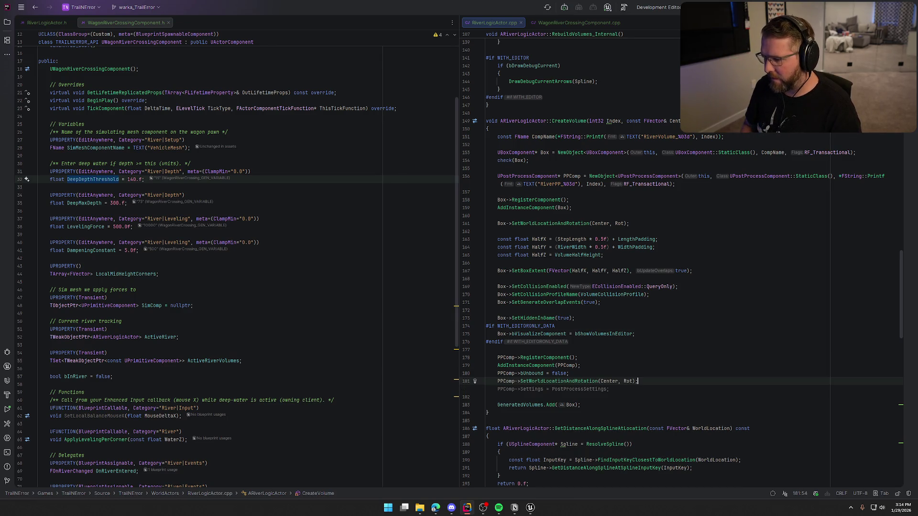
key(ctrl+shift+Up)
key(Down)
key(Return)
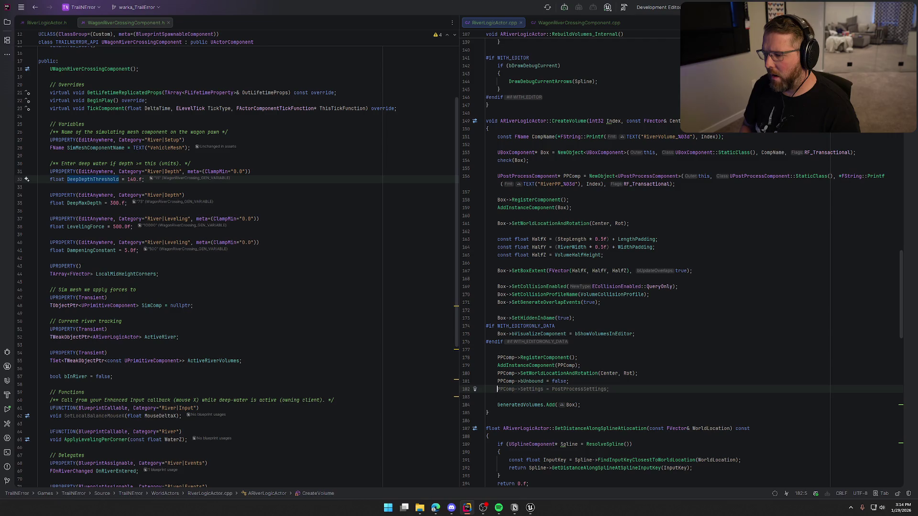
key(Tab)
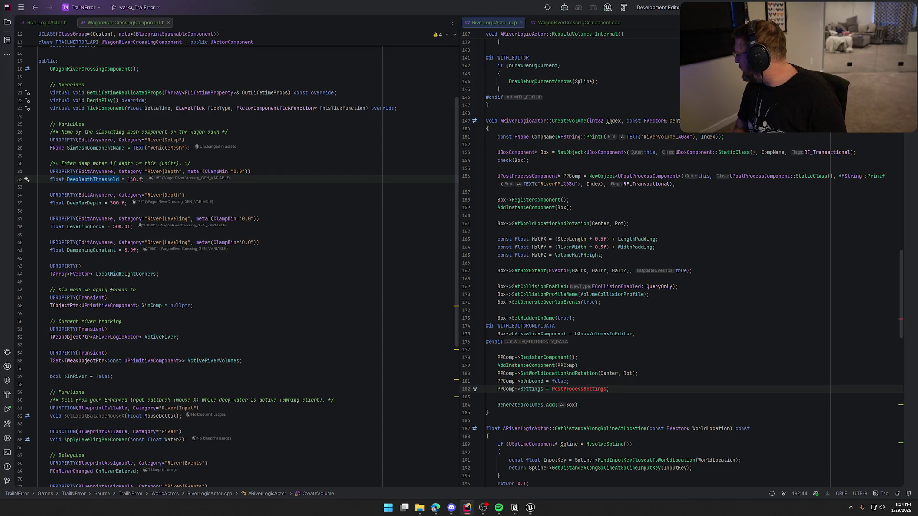
Insert PPComp->BlendRadius = 0.f; above the Settings line, then bring up RiverLogicActor.h.
click(650, 378)
key(Return)
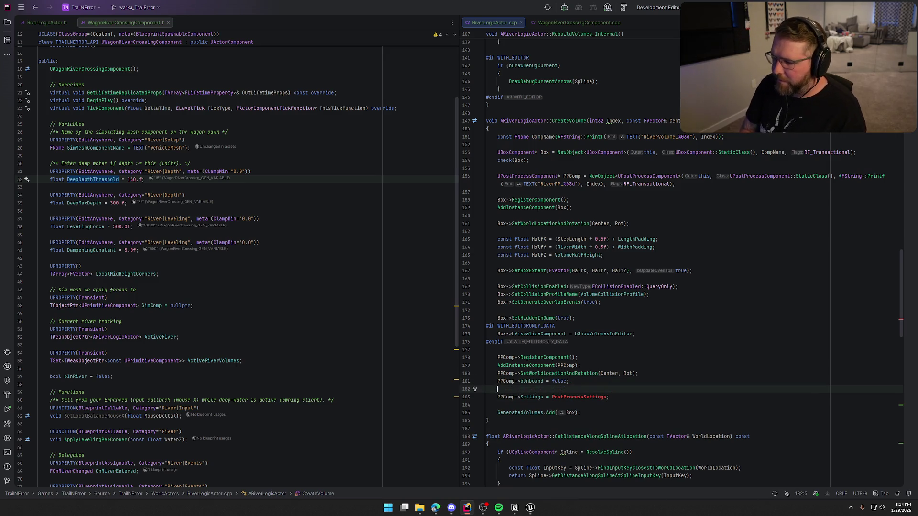
text(PPComp)
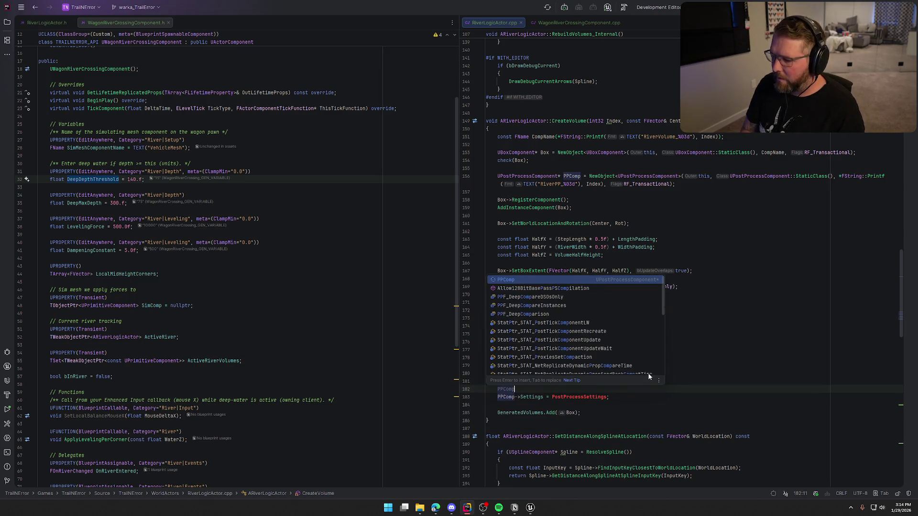
text(->Blen)
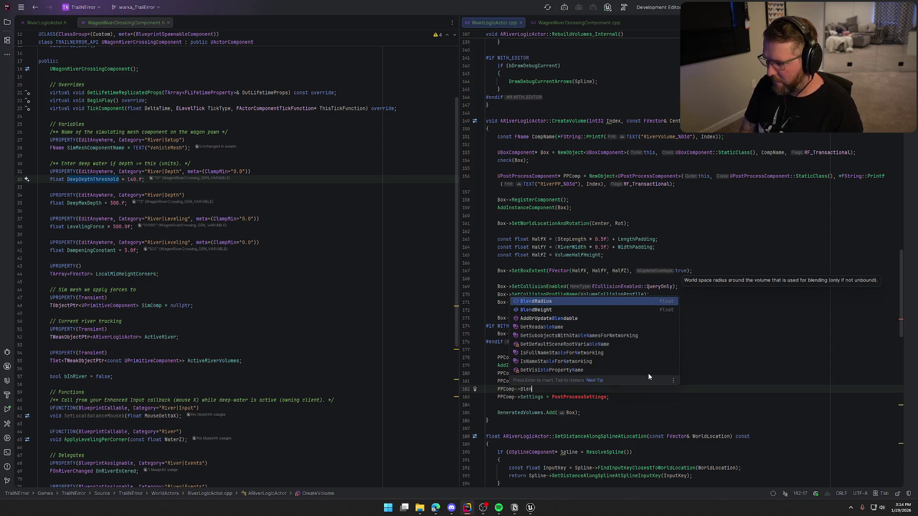
key(Return)
text(=)
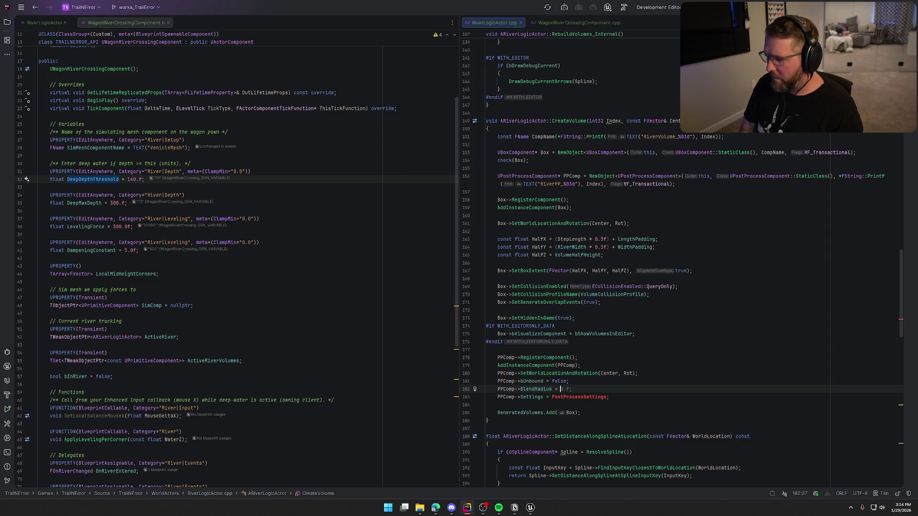
key(Tab)
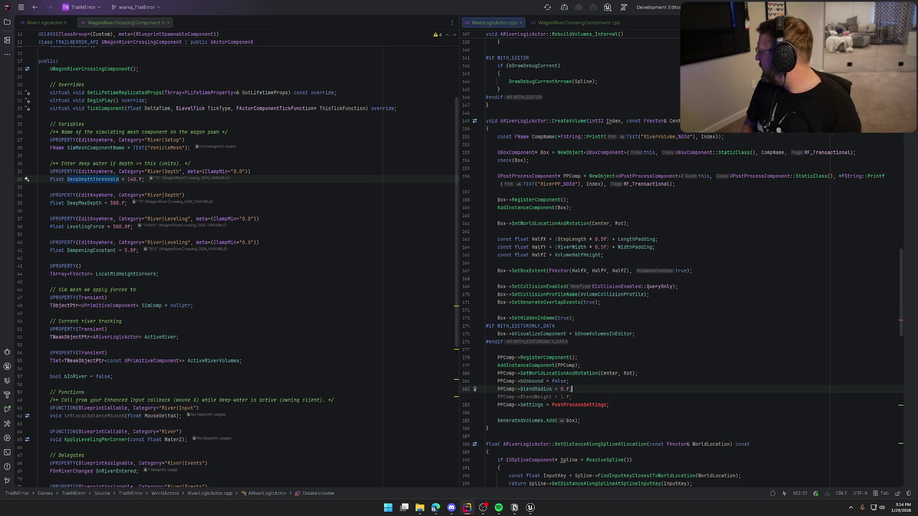
key(Down)
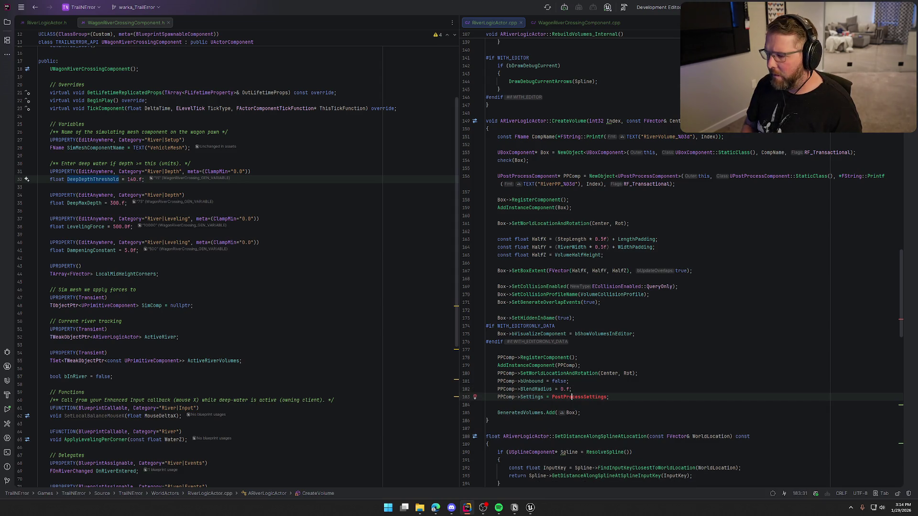
key(Home)
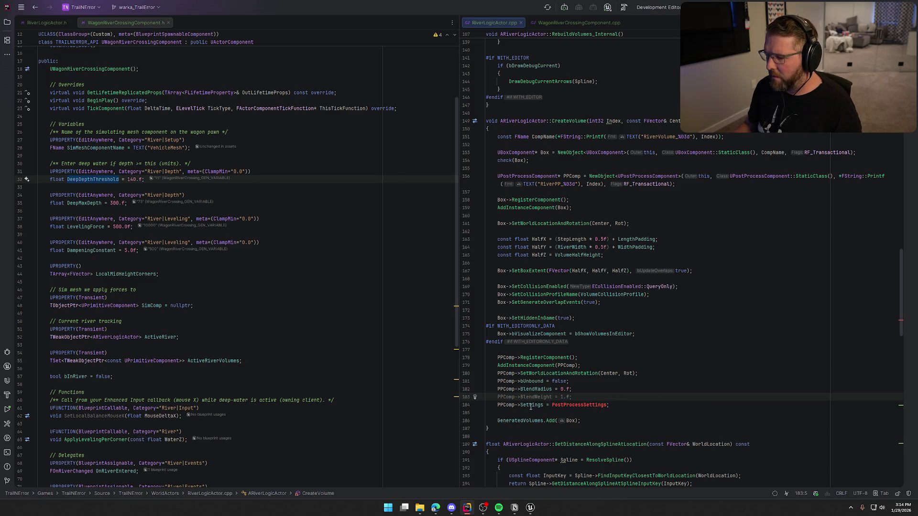
mouse_move(529, 406)
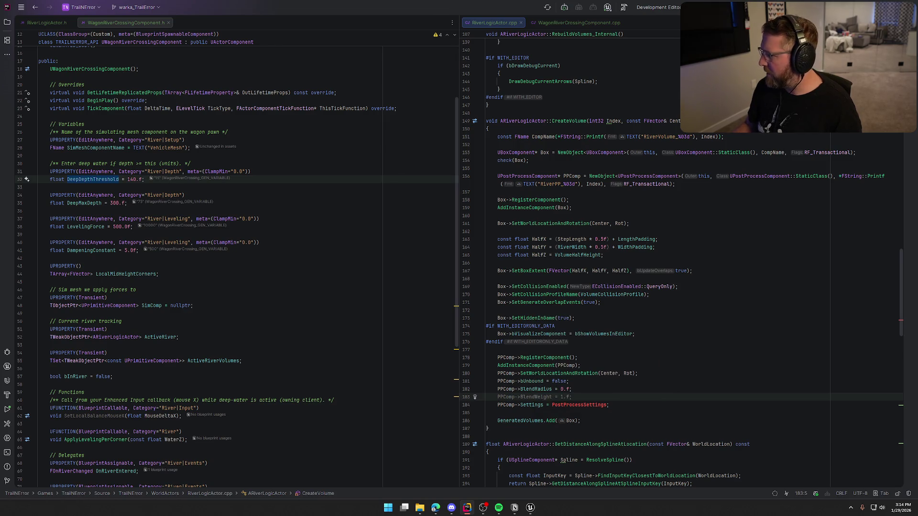
key(alt+Tab)
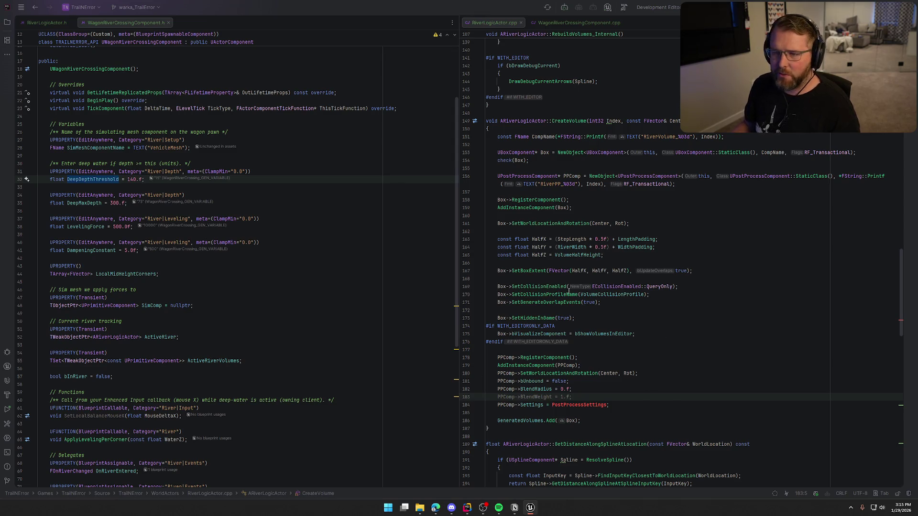
key(ctrl+Tab)
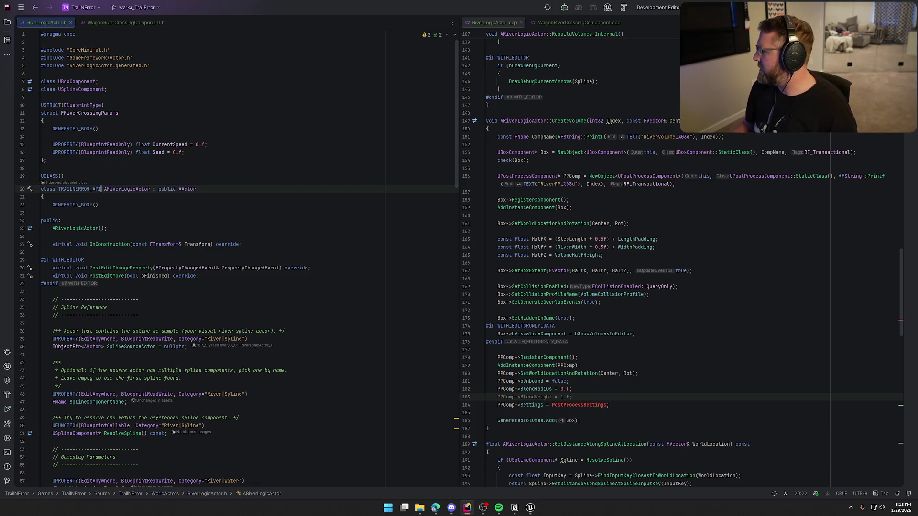
Start a new UPROPERTY() declaration of type UMaterialInstanceDynamic under Gameplay Parameters.
scroll(362, 327, down, 8)
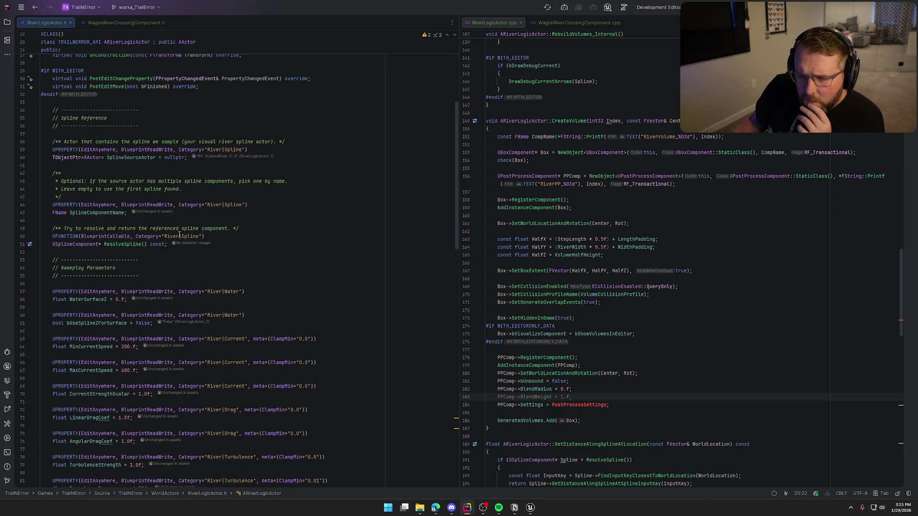
click(188, 158)
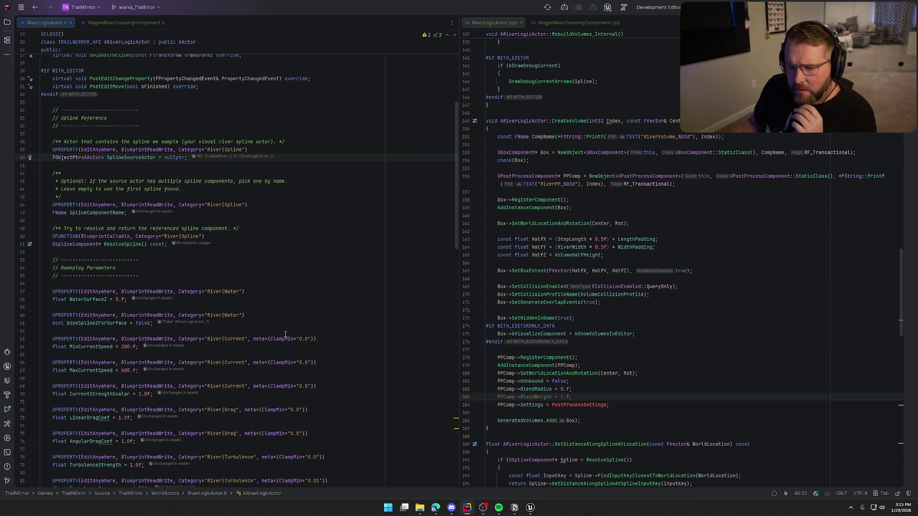
click(120, 284)
key(Return)
key(Return)
key(Up)
text(UPRO)
key(Return)
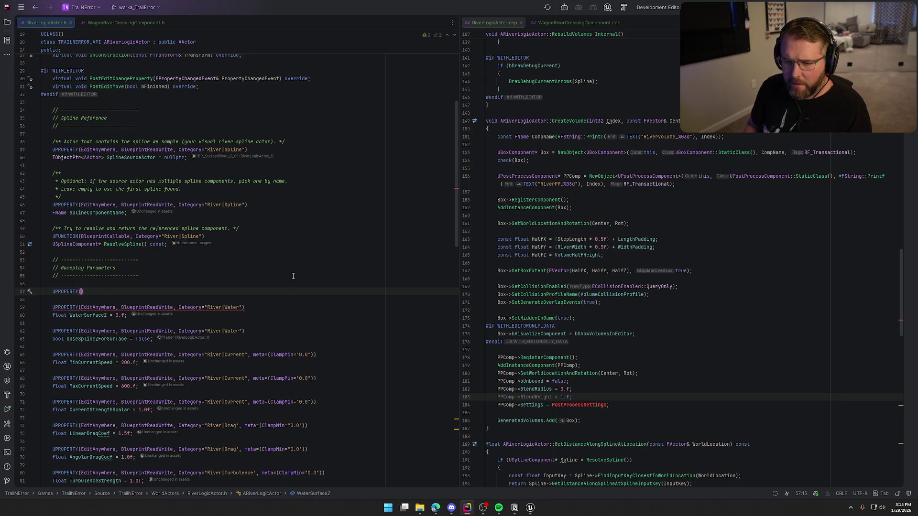
key(Return)
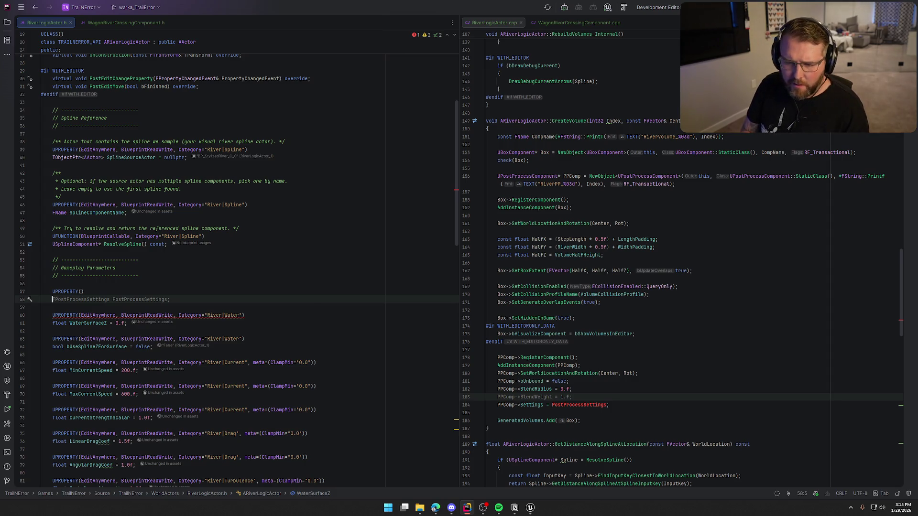
text(Mater)
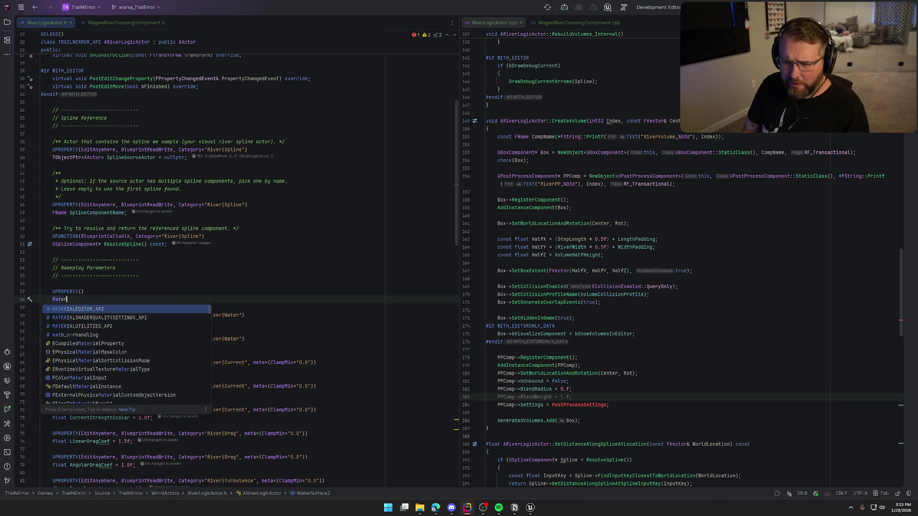
text(ialIns)
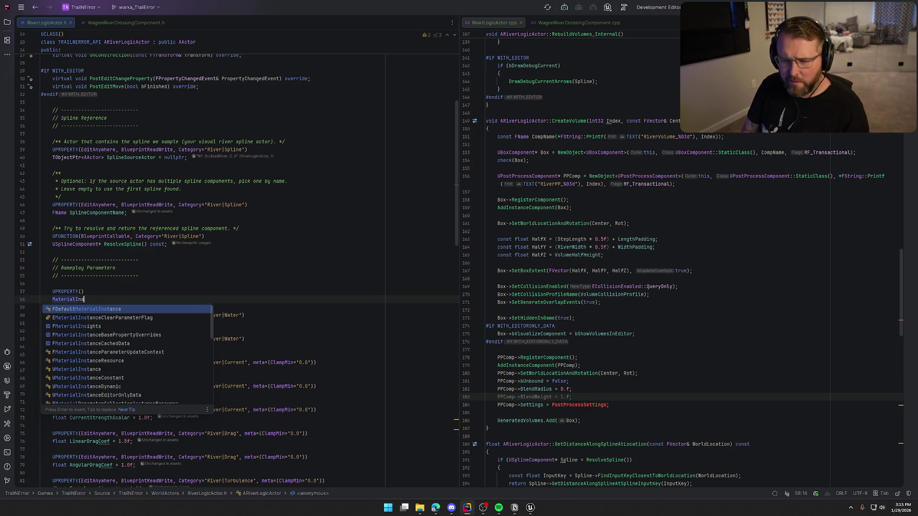
text(tanceDyn)
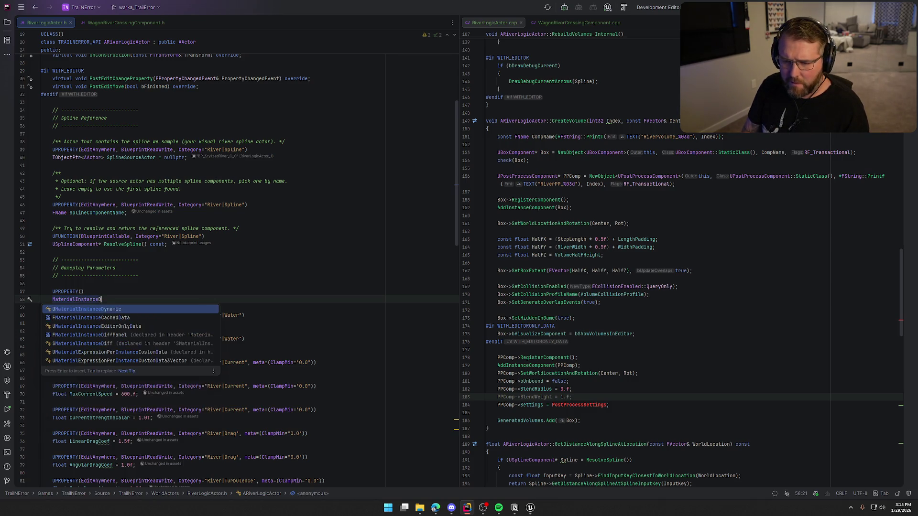
key(Return)
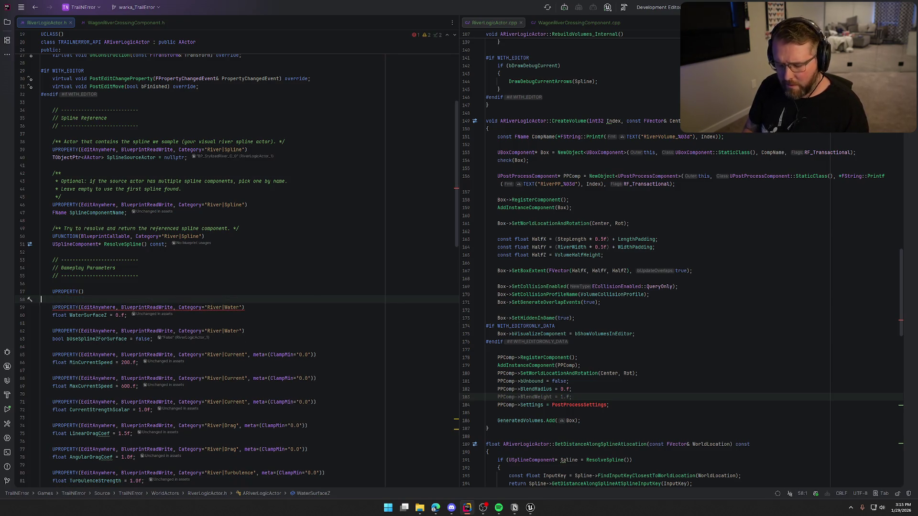
Make it TObjectPtr<UMaterialInstanceDynamic> PostProcessMaterialInstance = nullptr;.
key(Escape)
key(ctrl+shift+Left)
key(ctrl+c)
key(BackSpace)
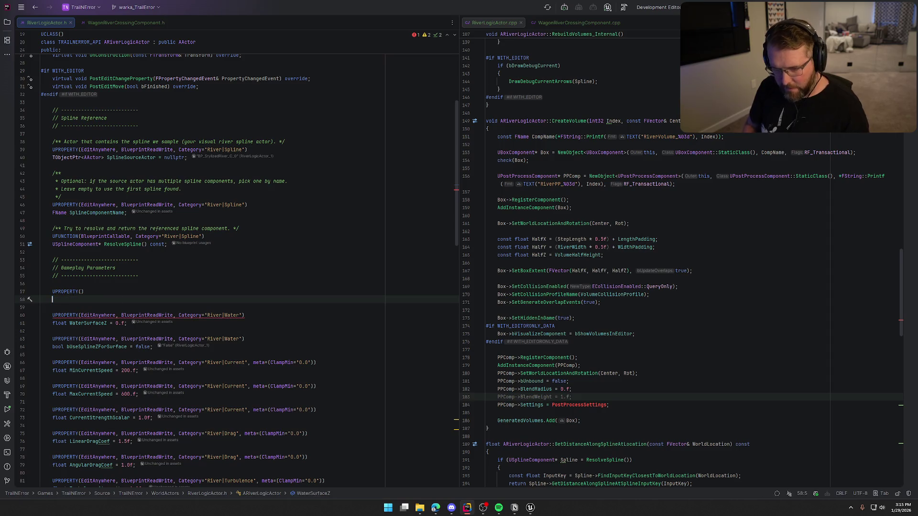
text(TOb)
key(Return)
text(<UMaterialInstanceDynamic>)
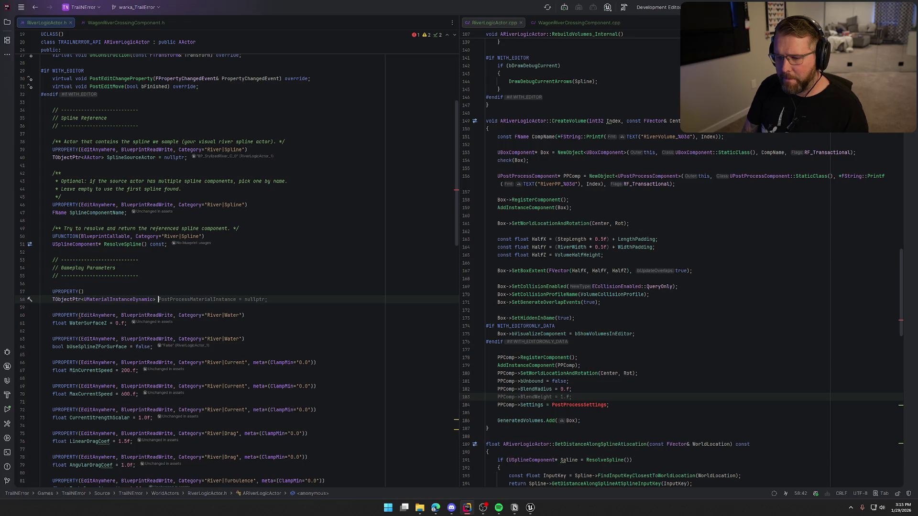
key(Tab)
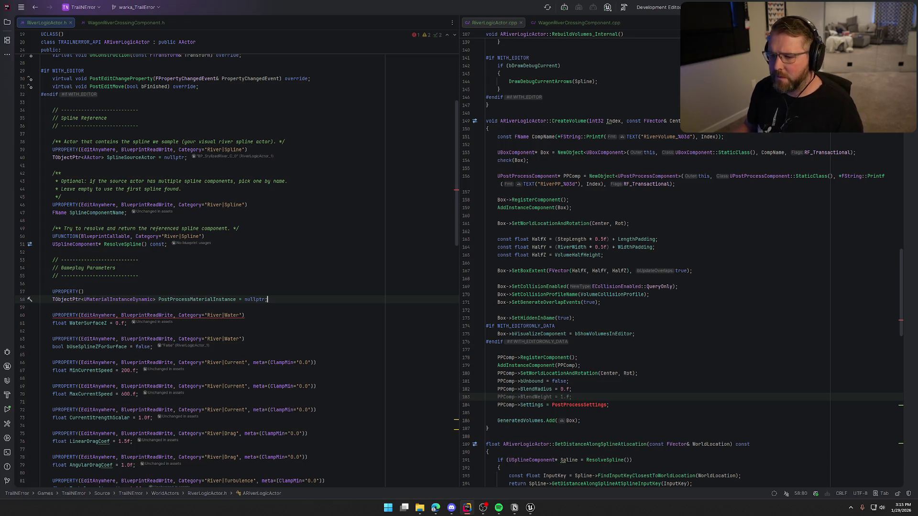
scroll(664, 271, up, 2)
scroll(664, 271, up, 20)
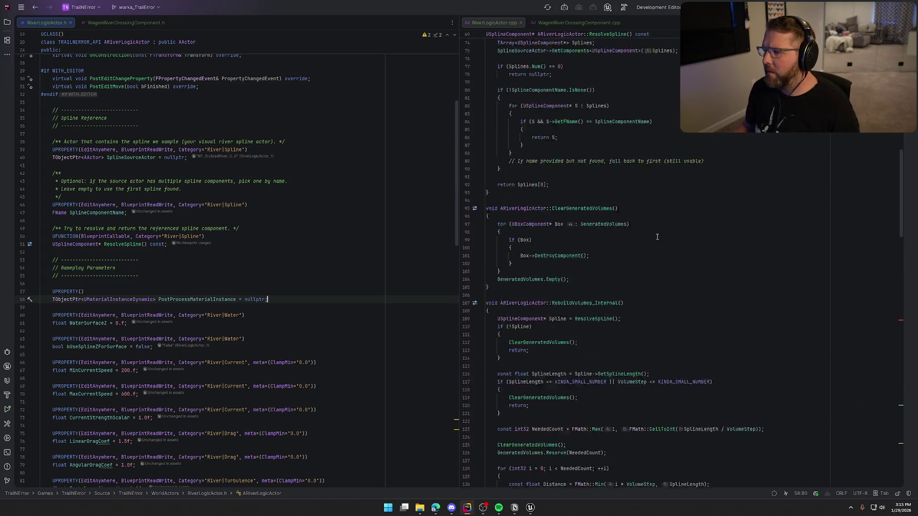
Declare virtual void BeginPlay() override; below OnConstruction and generate its definition in the cpp.
scroll(657, 238, up, 10)
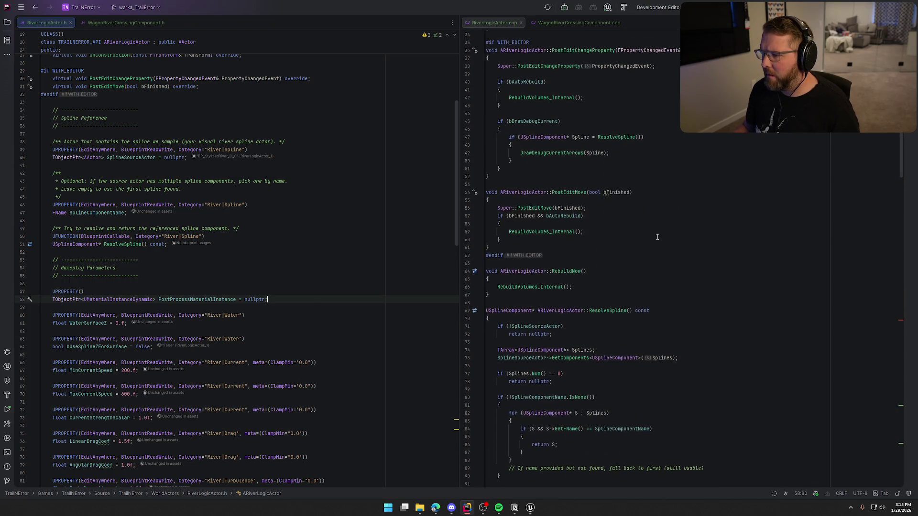
scroll(657, 237, up, 2)
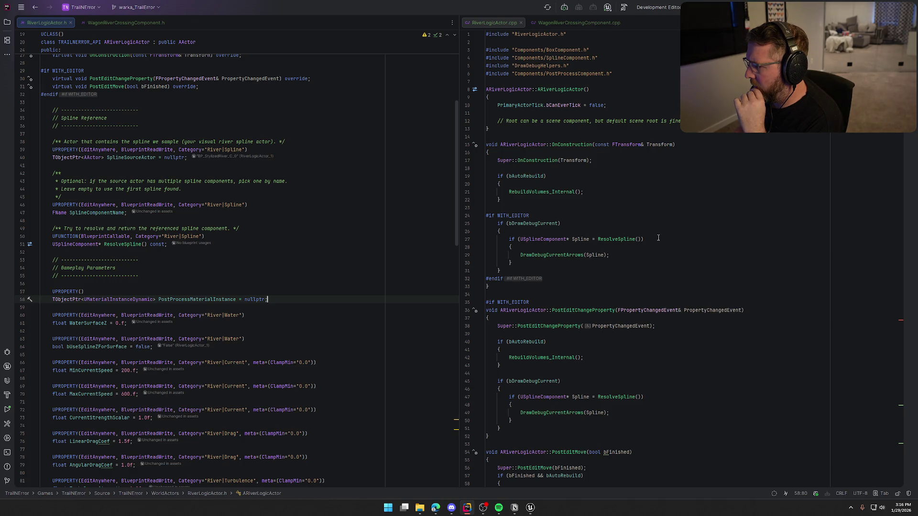
scroll(658, 238, down, 9)
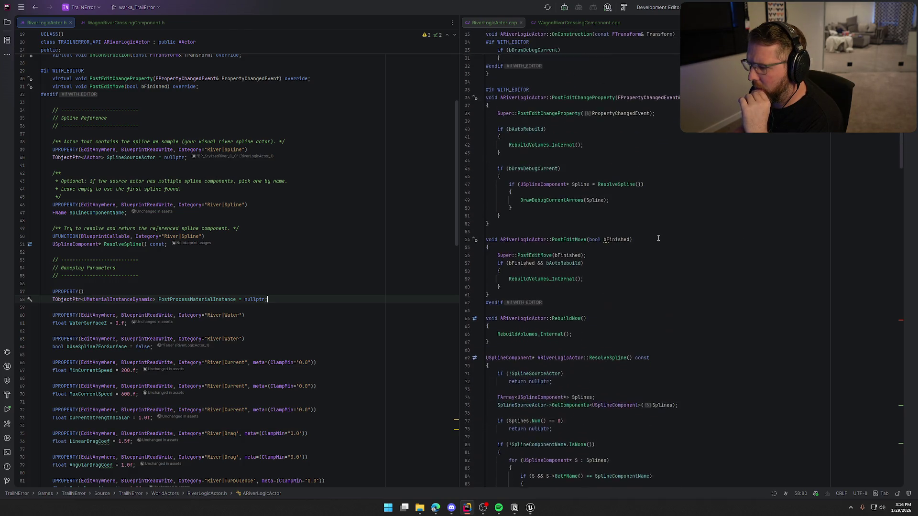
scroll(376, 244, up, 2)
click(268, 102)
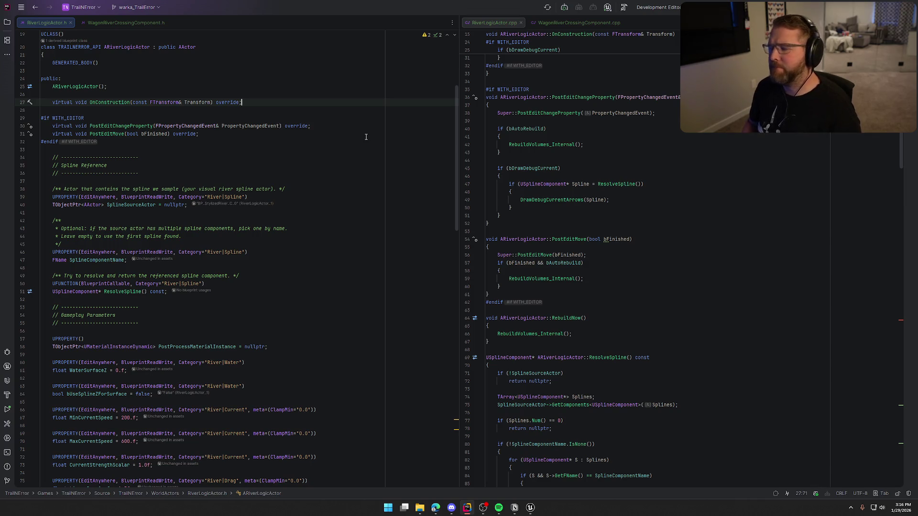
key(Return)
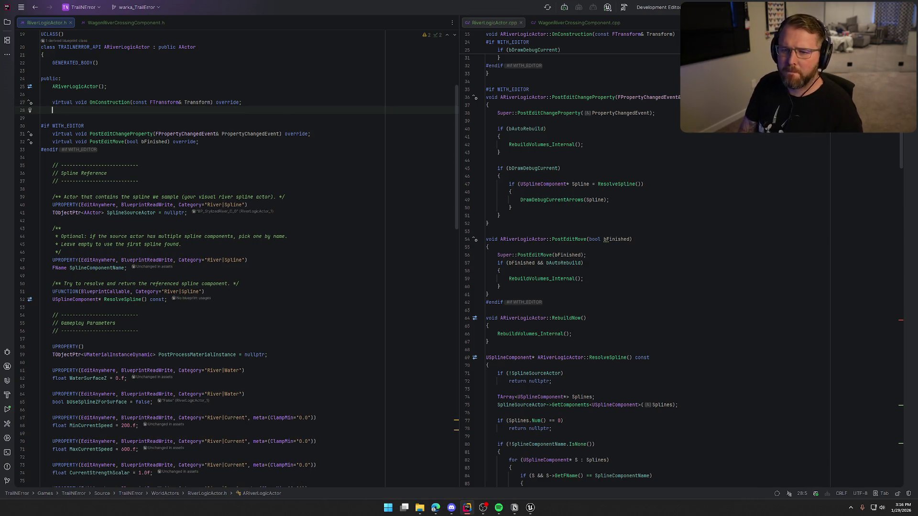
text(virtual void )
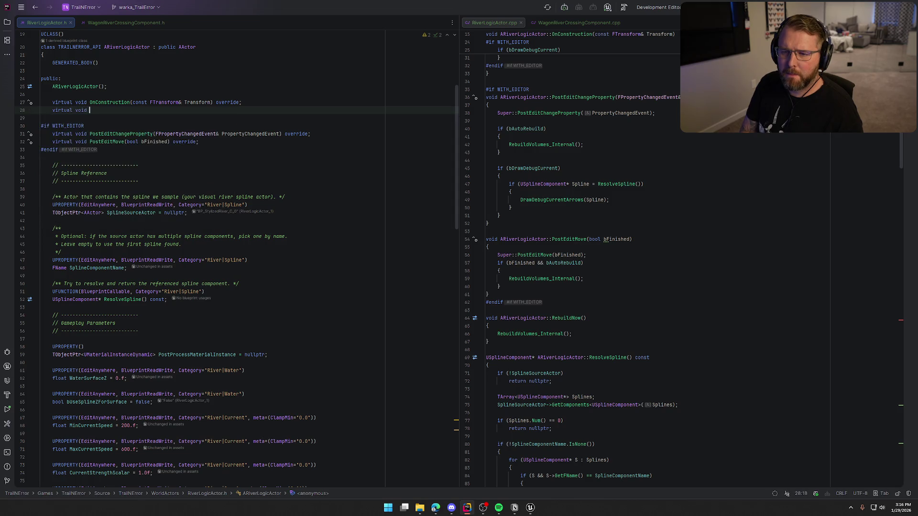
text(Begin)
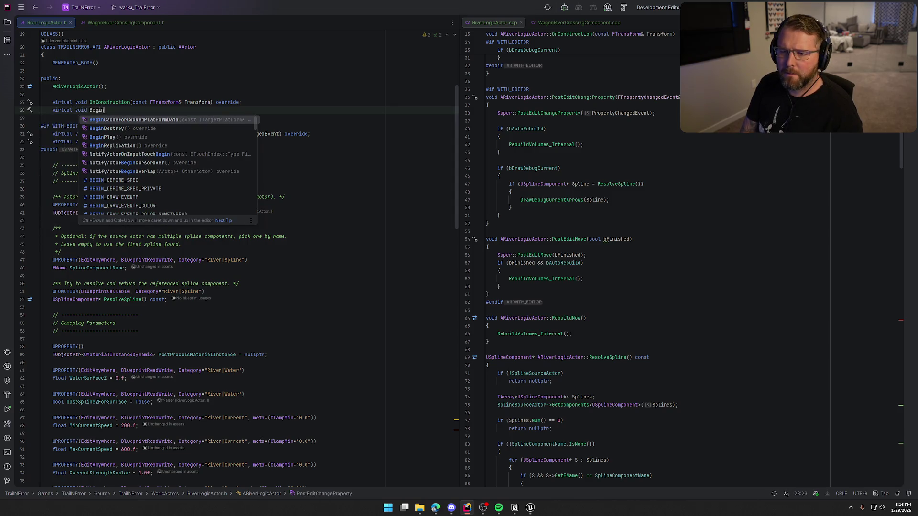
text(P)
key(Return)
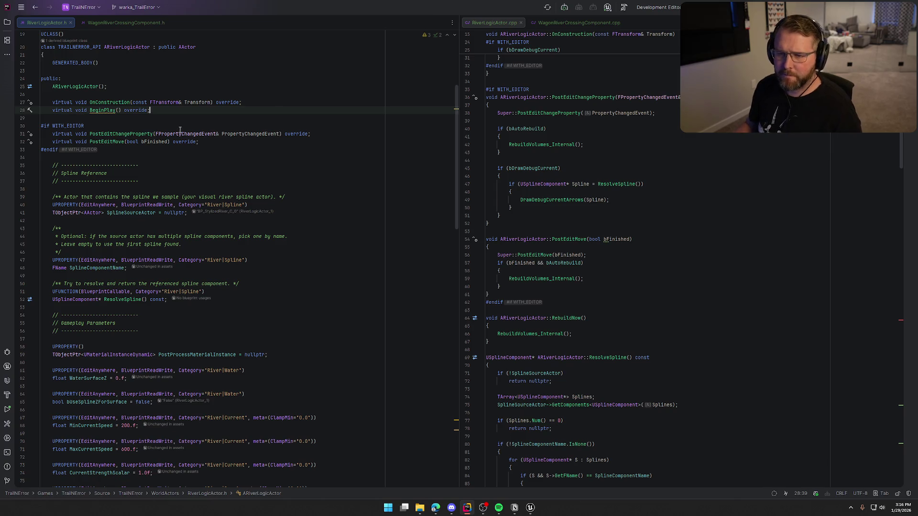
key(alt+Return)
key(Return)
key(Return)
key(Return)
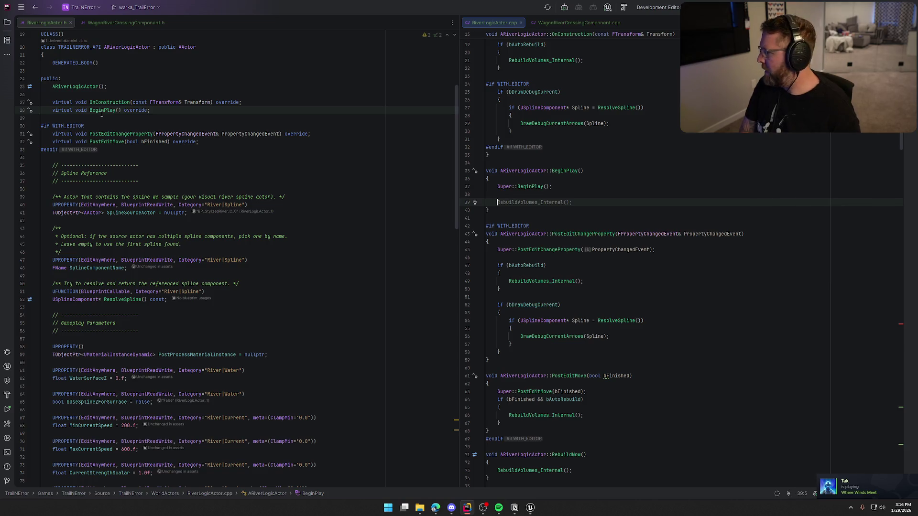
Begin a PostProcessMaterialInstance = assignment in BeginPlay and bring up the AI chat assistant.
key(ctrl+v)
key(ctrl+z)
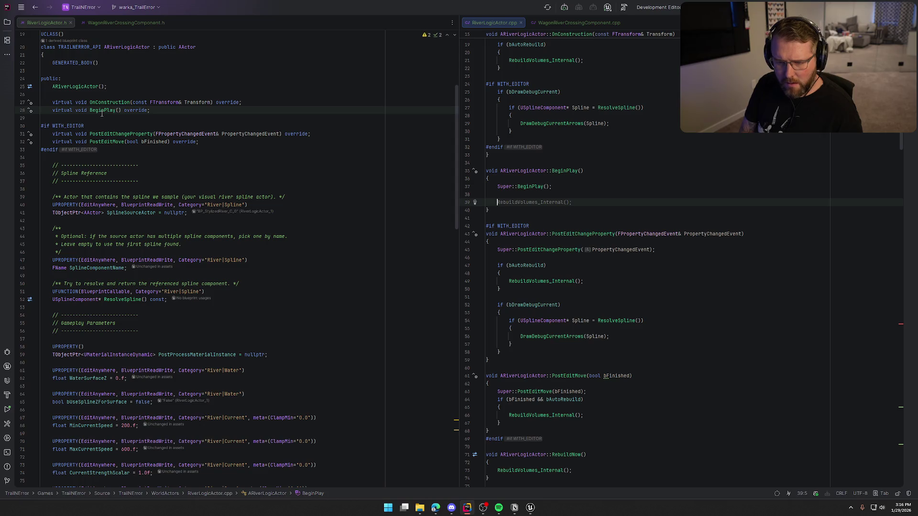
text(PostPr)
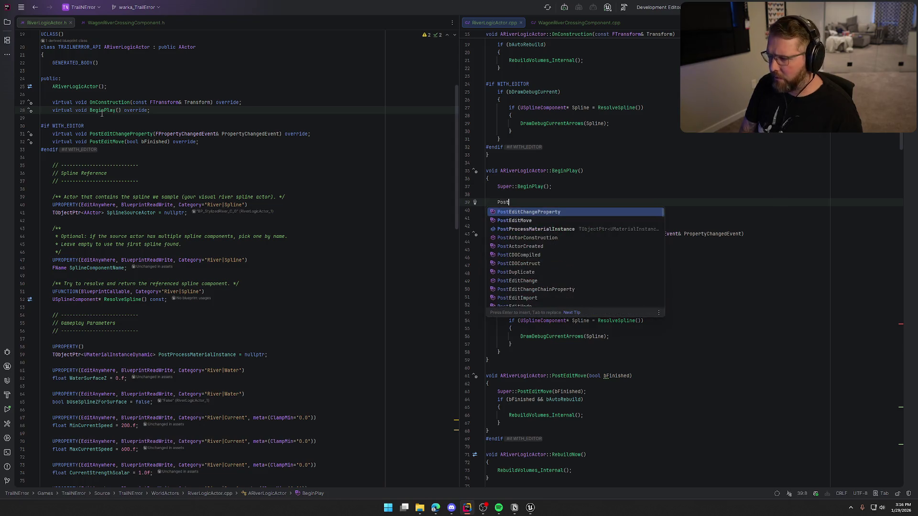
key(Return)
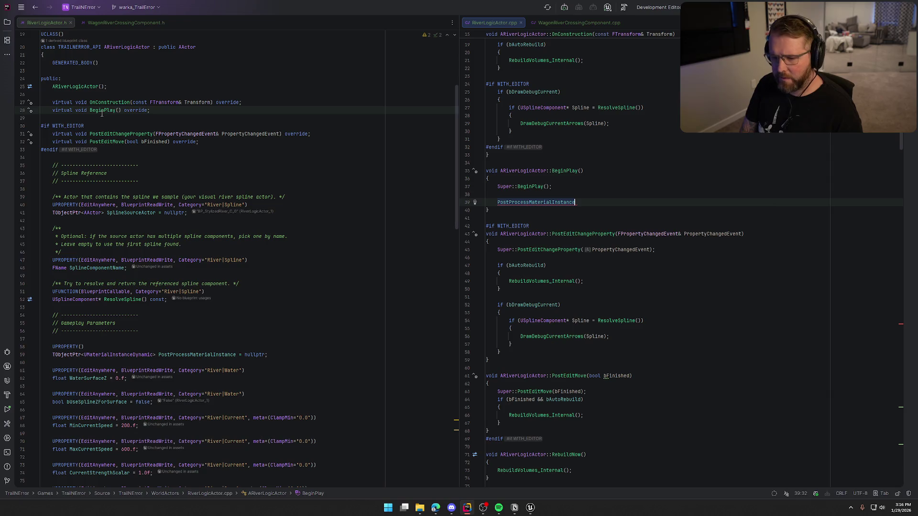
text( = )
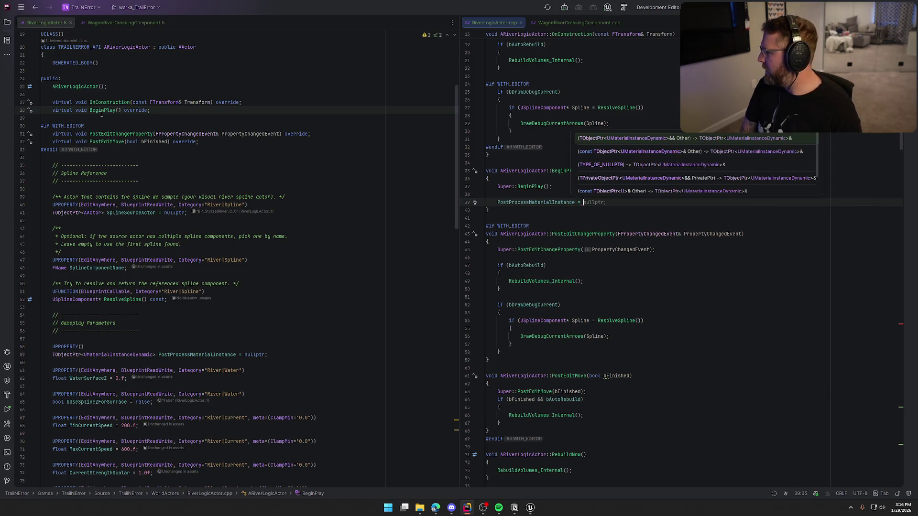
text(CreateDy)
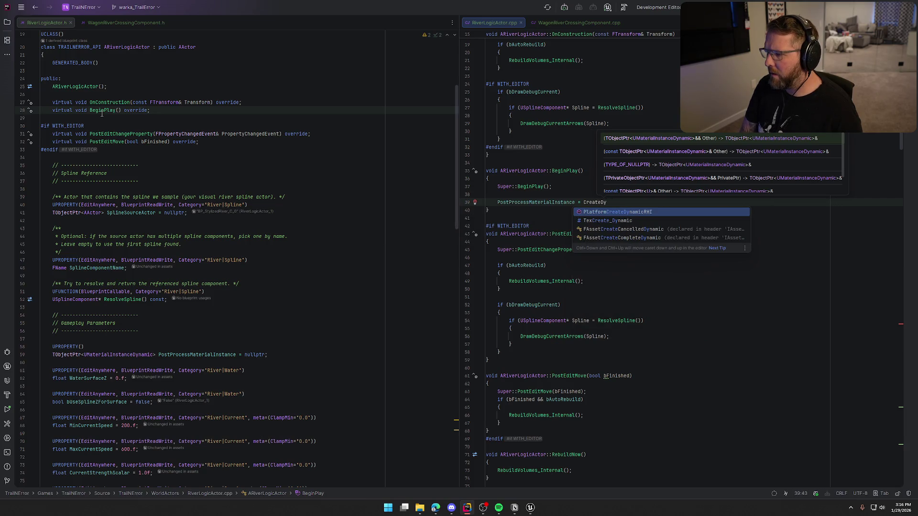
key(BackSpace)
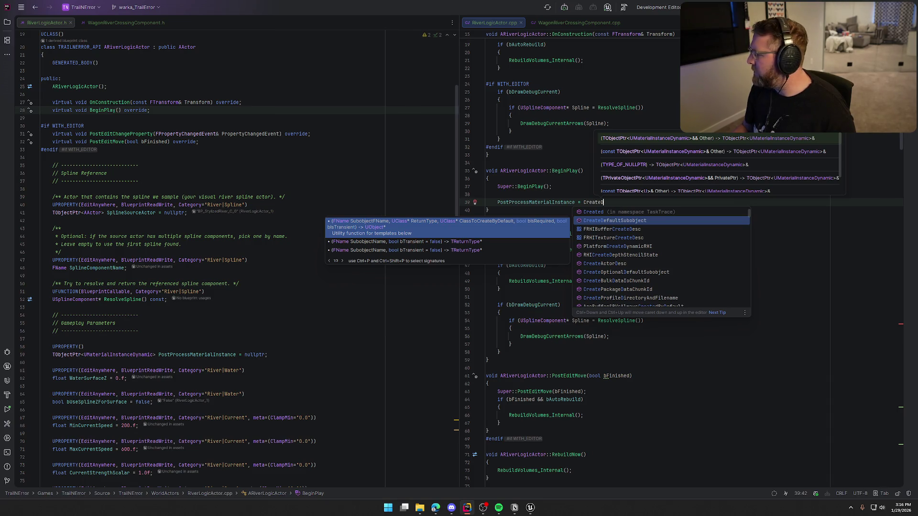
key(BackSpace)
key(BackSpace)
key(BackSpace)
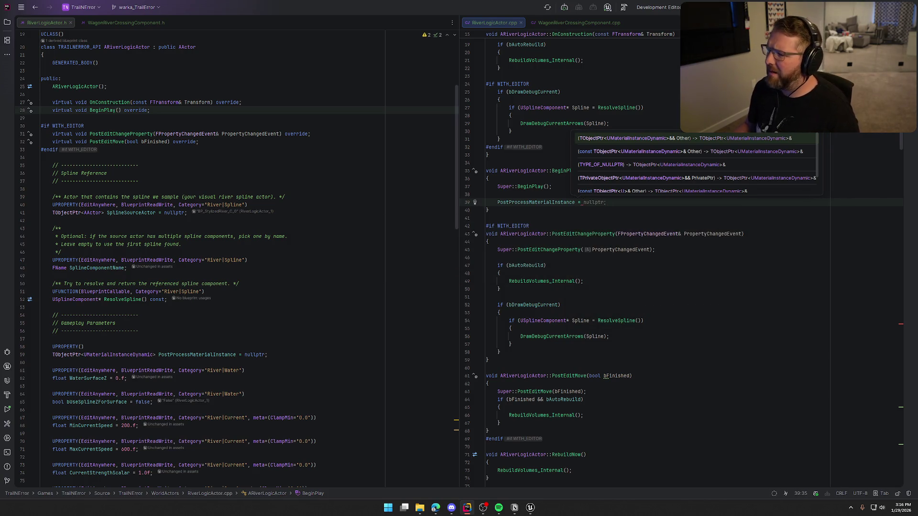
key(Escape)
key(ctrl+shift+c)
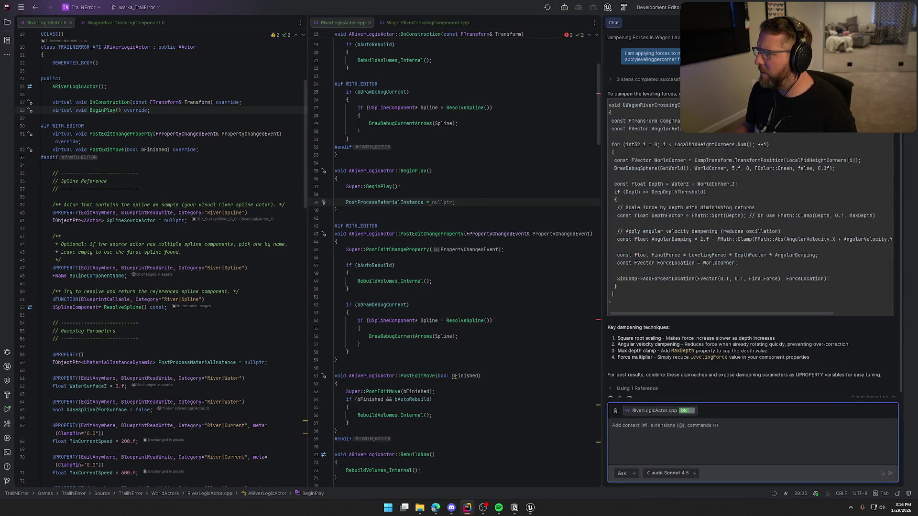
Ask the AI how to create a dynamic material instance in C++, then assign UMaterialInstanceDynamic::Create().
text(how do you create a dynamic material instance)
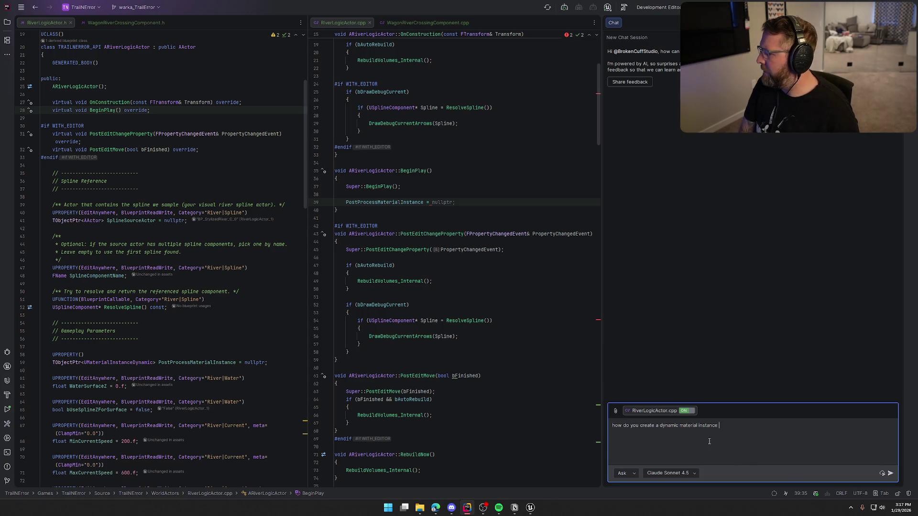
text( in c++)
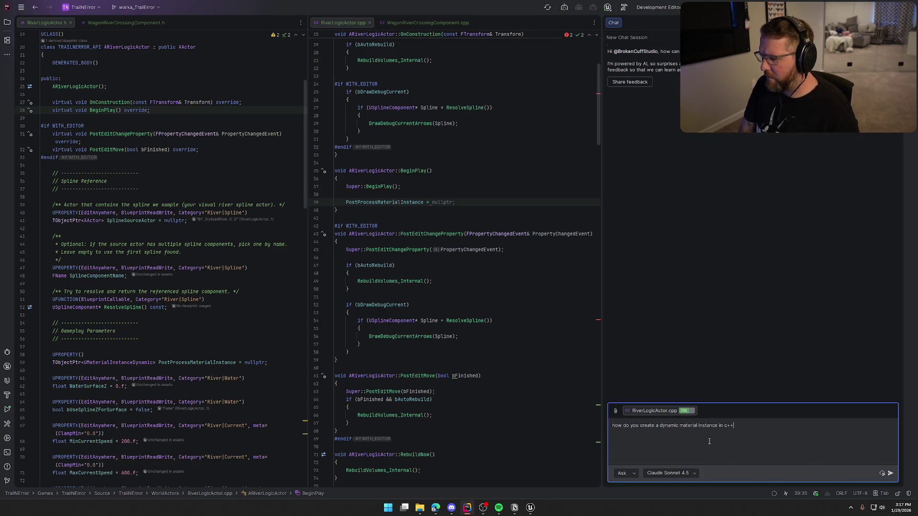
key(Return)
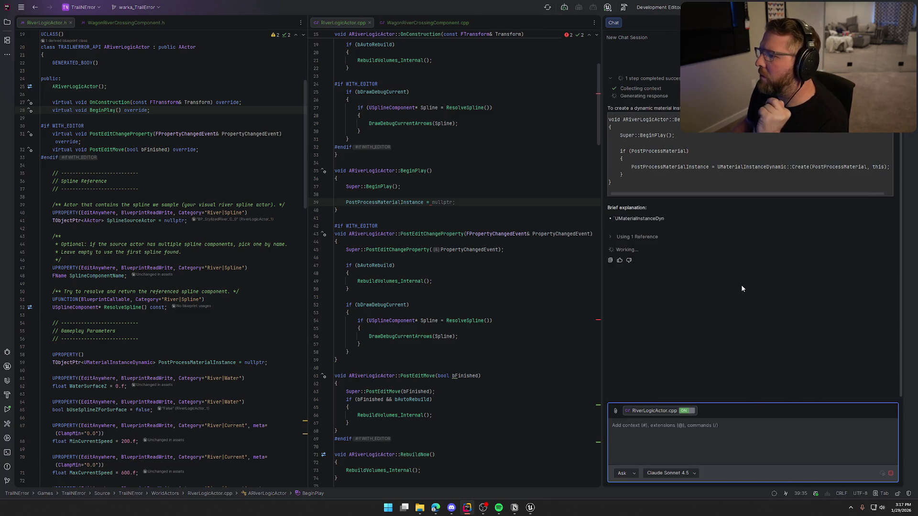
click(444, 202)
text(UMateri;)
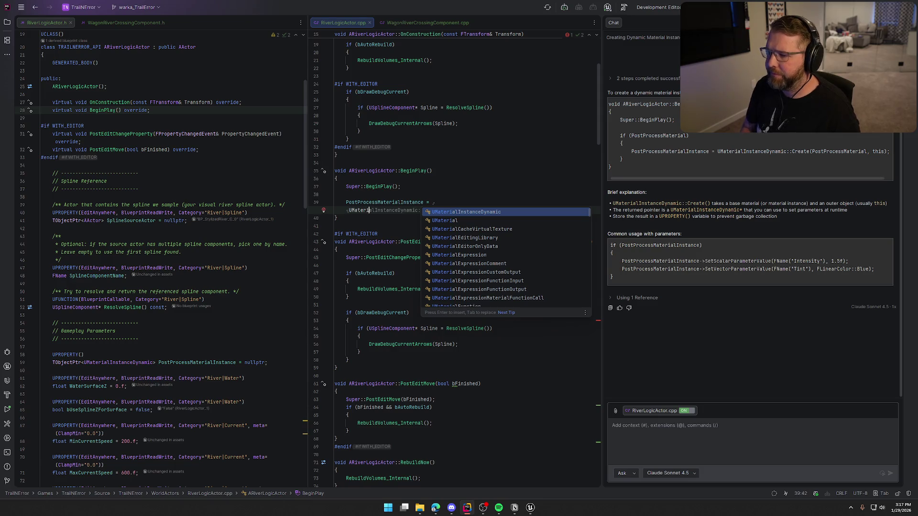
key(Return)
text(:)
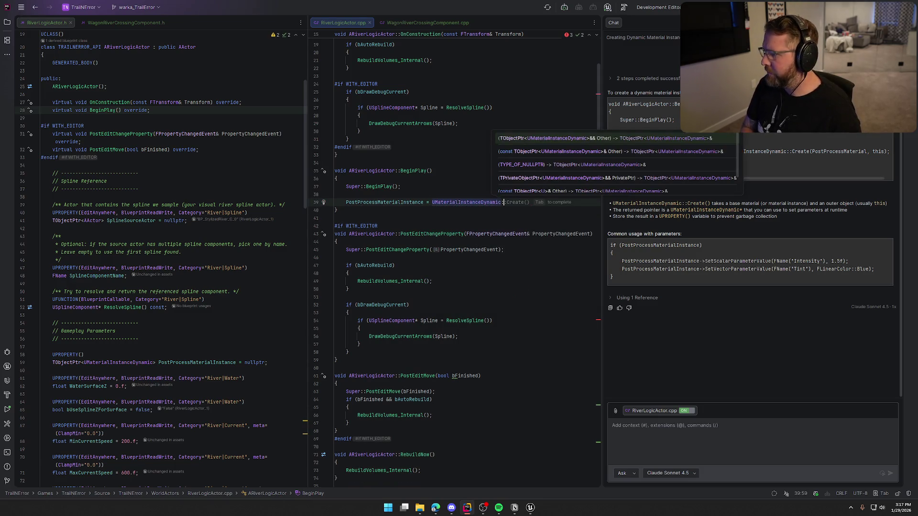
text(:Create)
key(Return)
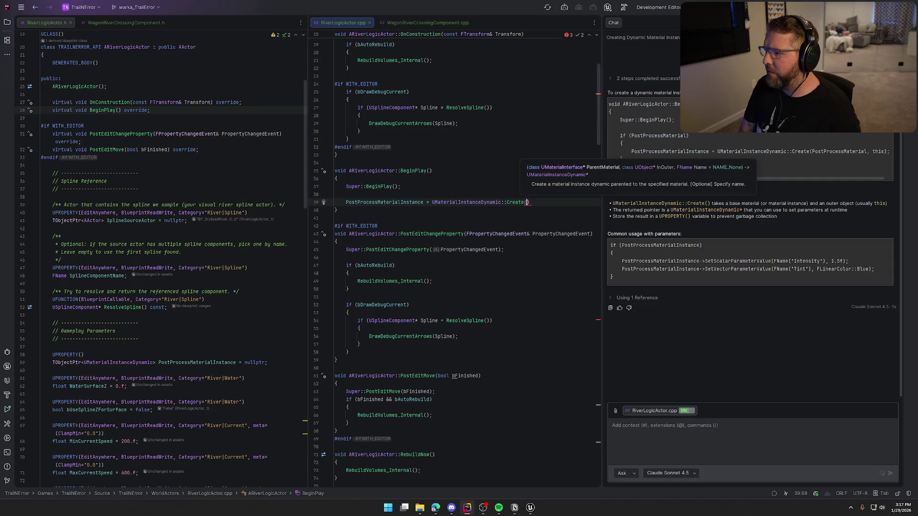
click(761, 224)
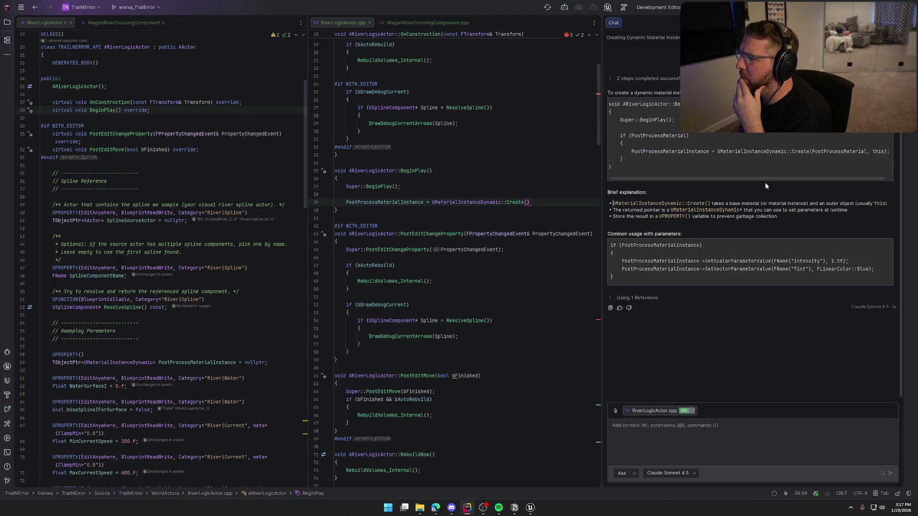
mouse_move(773, 180)
mouse_down()
mouse_move(808, 179)
mouse_move(710, 176)
mouse_up()
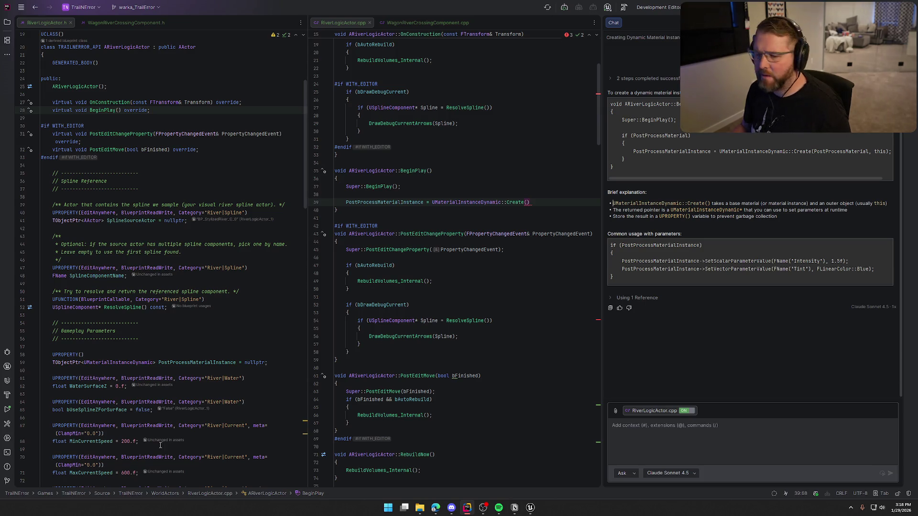
Add UPROPERTY(EditAnywhere, BlueprintReadWrite, Category="River|PostProcess") TObjectPtr<UMaterialInterface> PostProcessMaterial = nullptr;.
scroll(176, 302, down, 4)
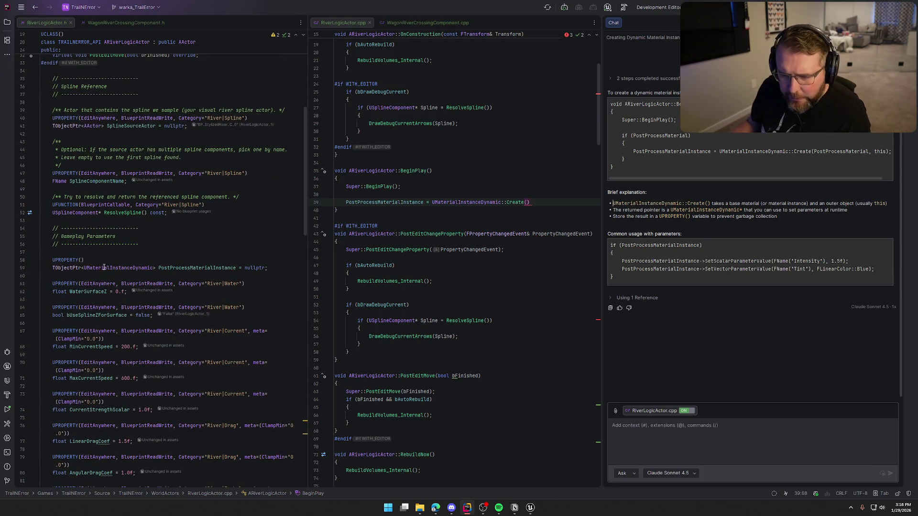
click(275, 268)
key(Return)
key(Return)
text(UPRO)
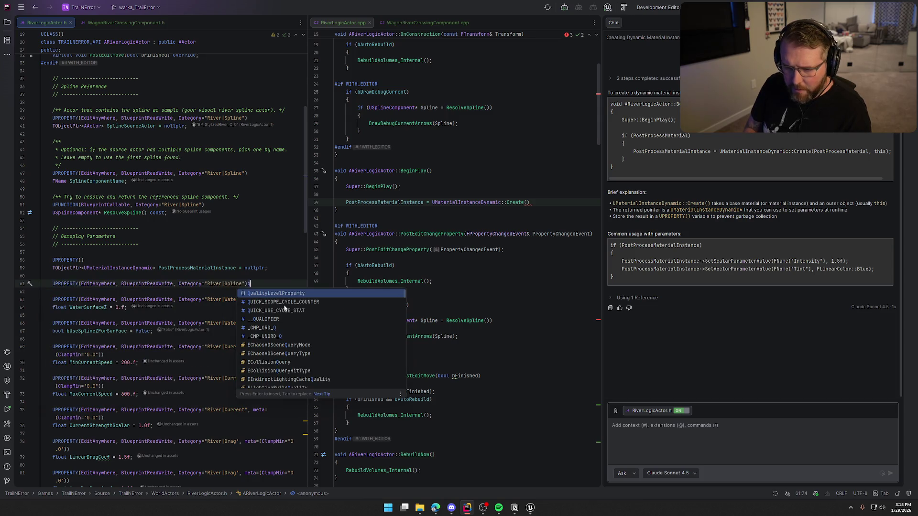
key(Tab)
key(BackSpace)
key(BackSpace)
key(BackSpace)
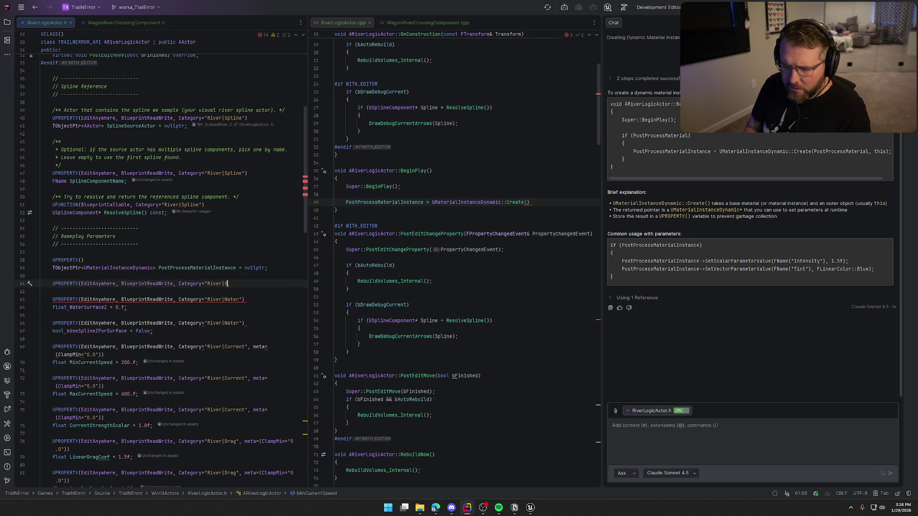
text(Post)
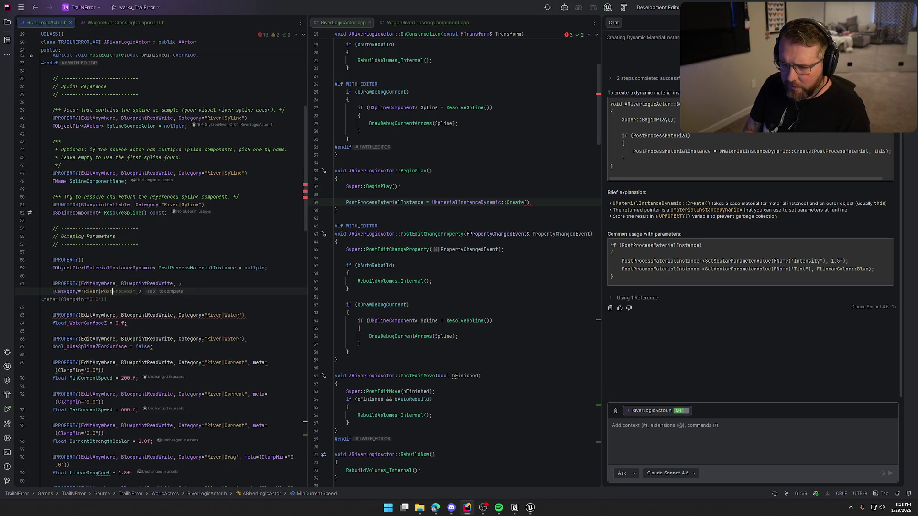
key(Tab)
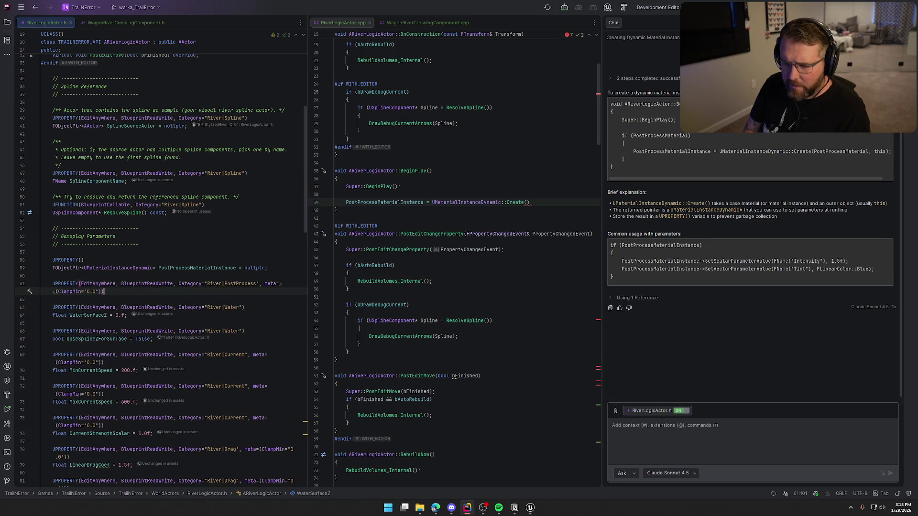
key(BackSpace)
key(BackSpace)
key(BackSpace)
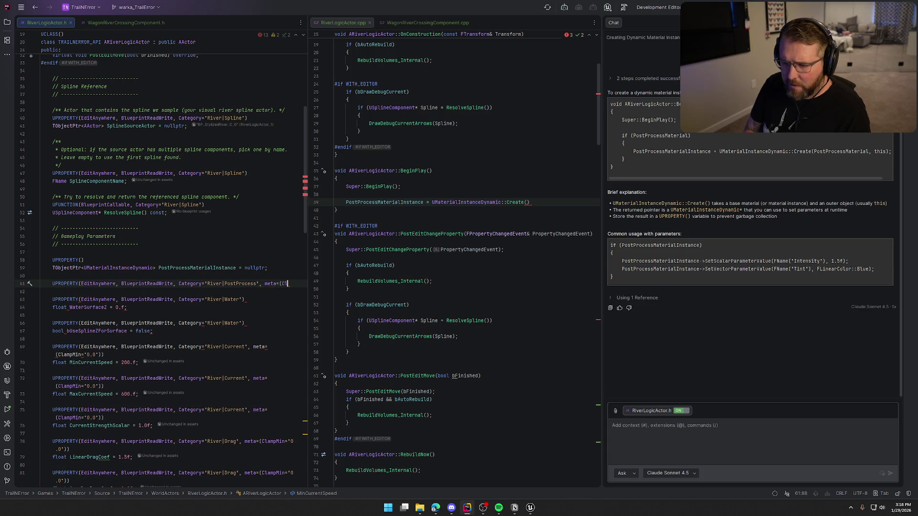
text())
key(Return)
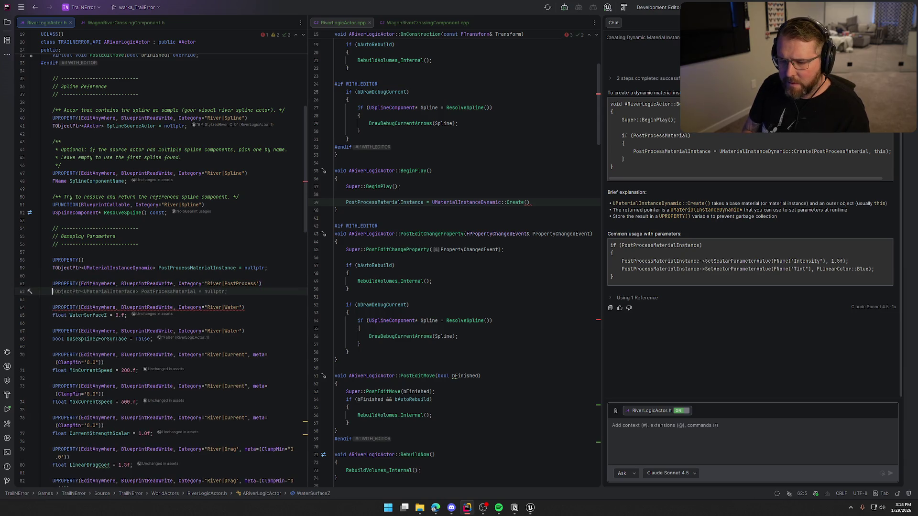
key(Tab)
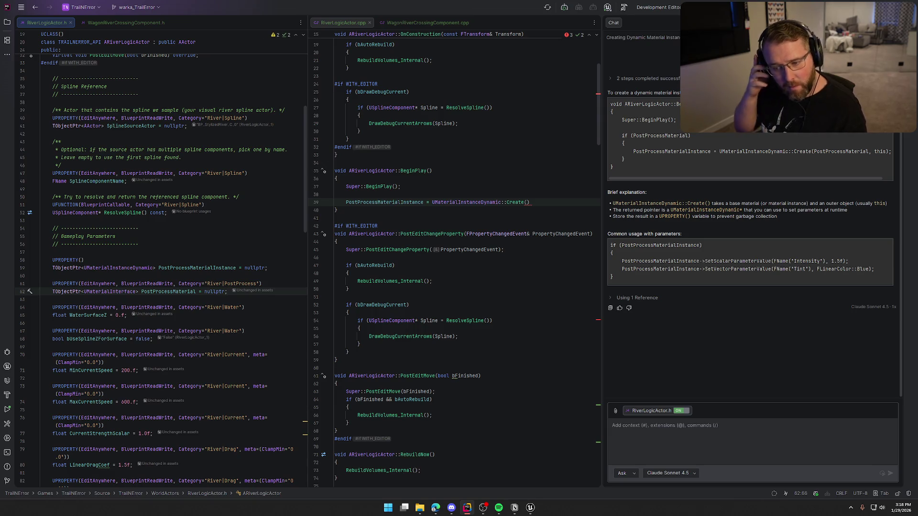
Complete the call as UMaterialInstanceDynamic::Create(PostProcessMaterial, this).
click(575, 201)
text(;)
key(Left)
key(Left)
text(Pos)
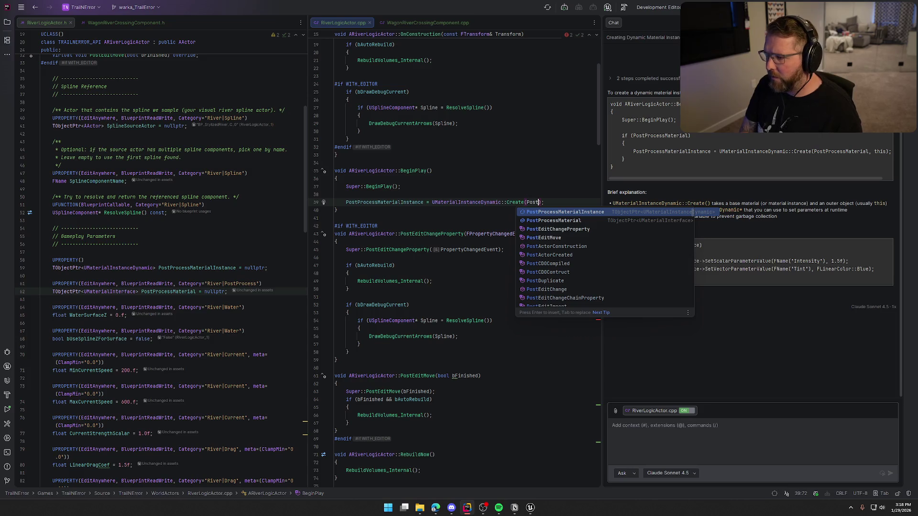
key(Down)
key(Return)
text(, this)
key(End)
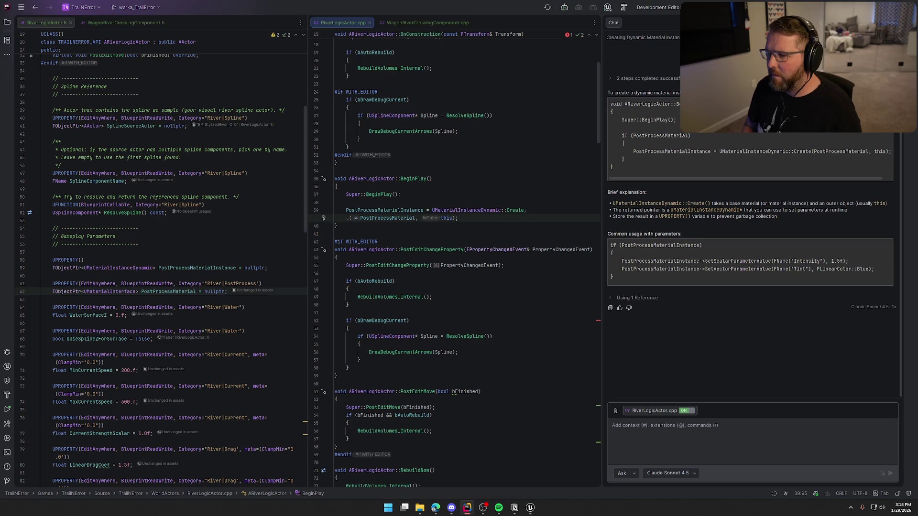
Add PostProcessMaterialInstance->SetScalarParameterValue("Water Height", WaterSurfaceZ) and close the AI Chat window.
key(Return)
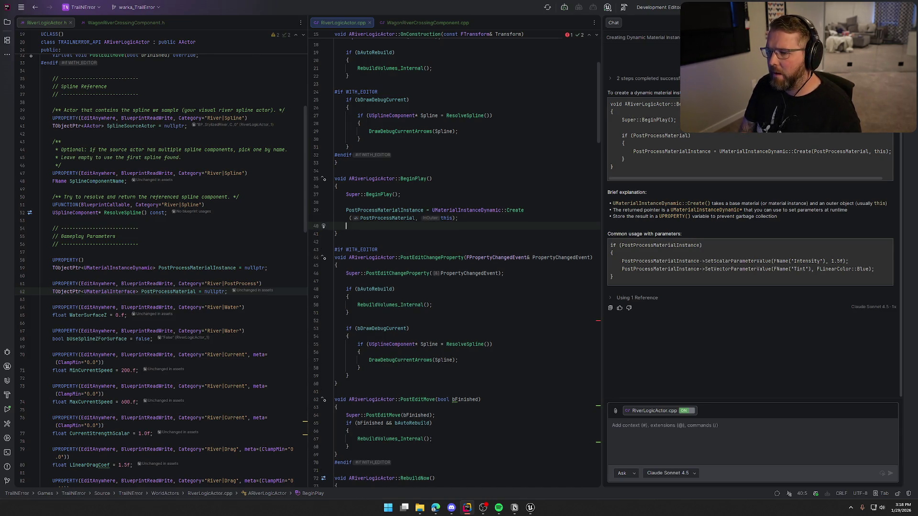
text(Post)
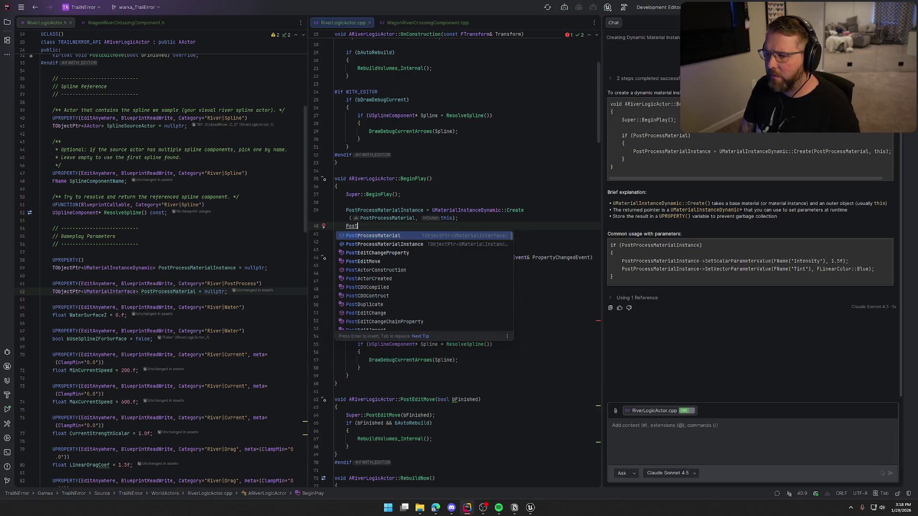
key(Return)
text(->)
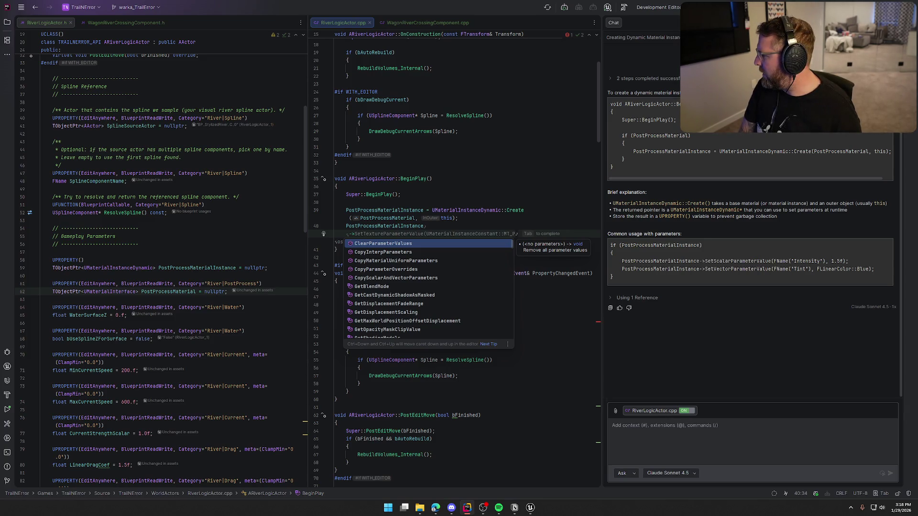
text(SetSca)
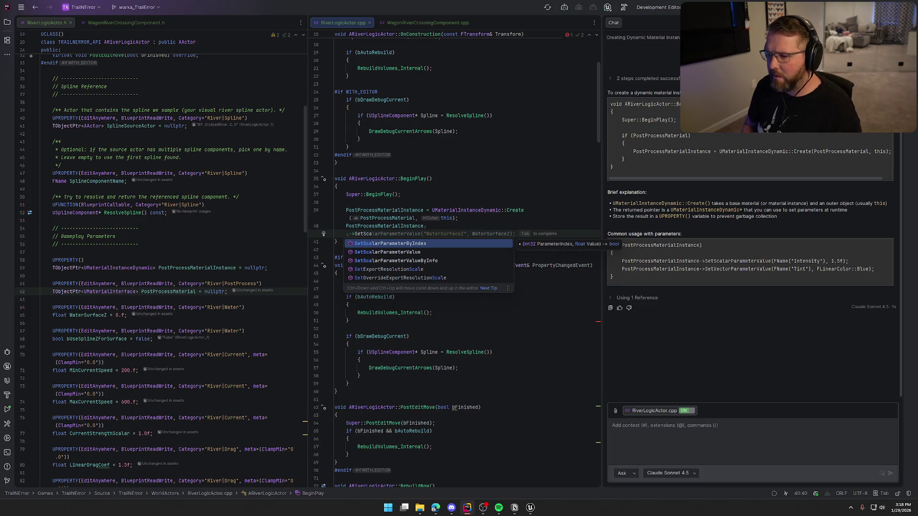
key(Down)
key(Return)
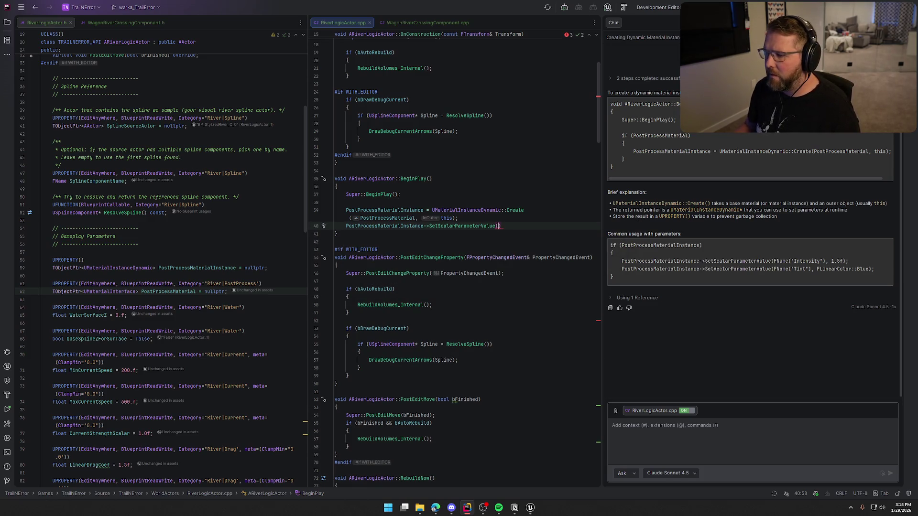
key(ctrl+shift+F12)
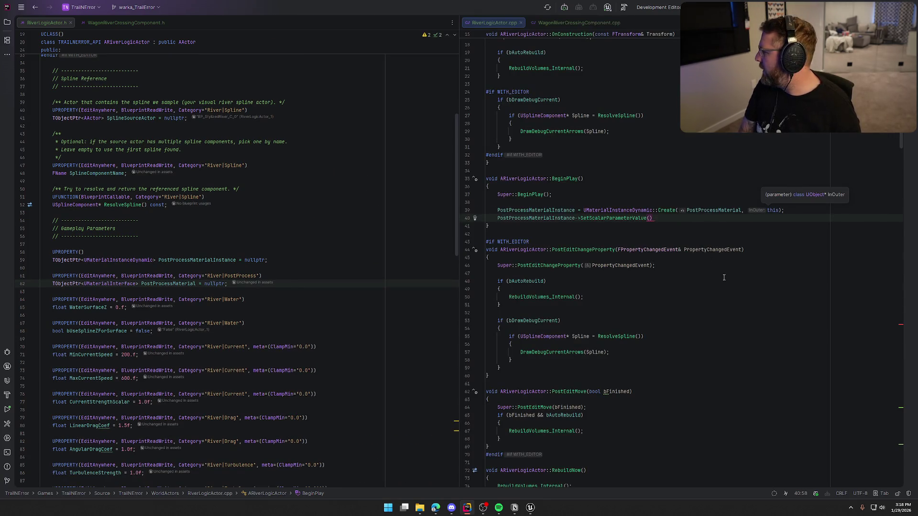
text("Water)
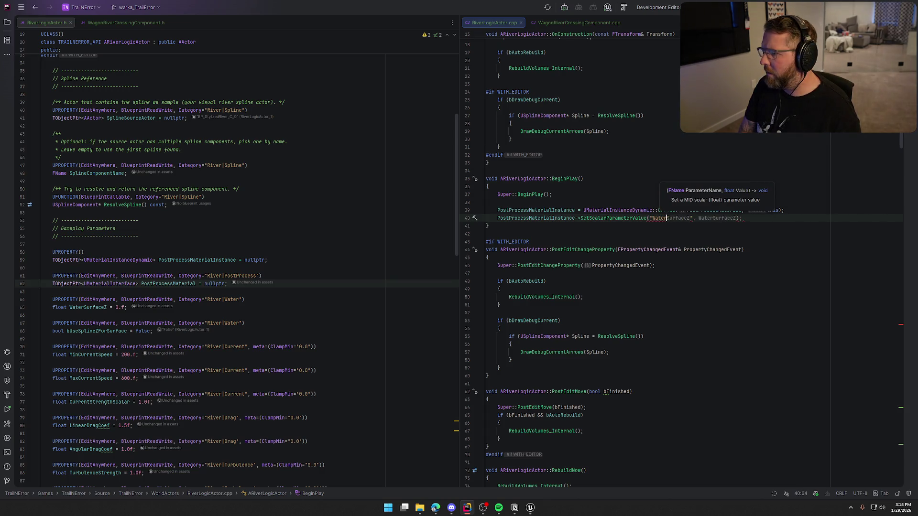
text( Height)
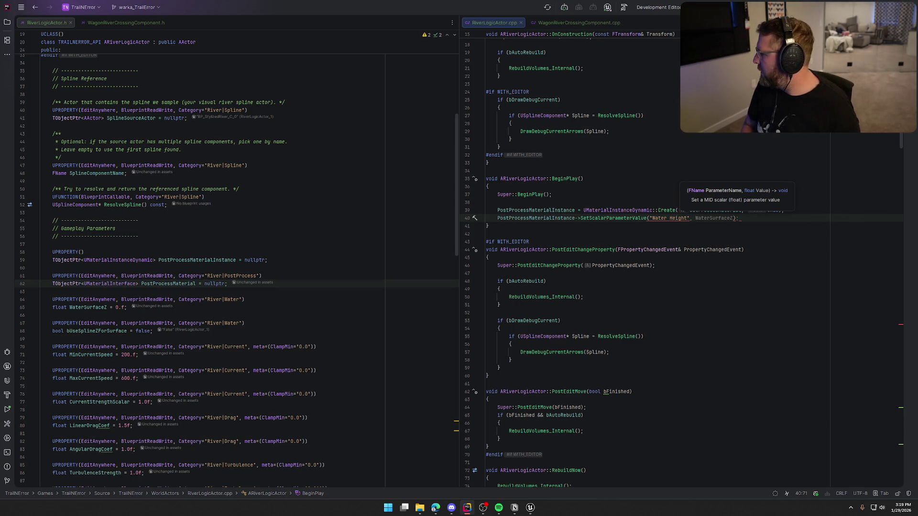
key(Tab)
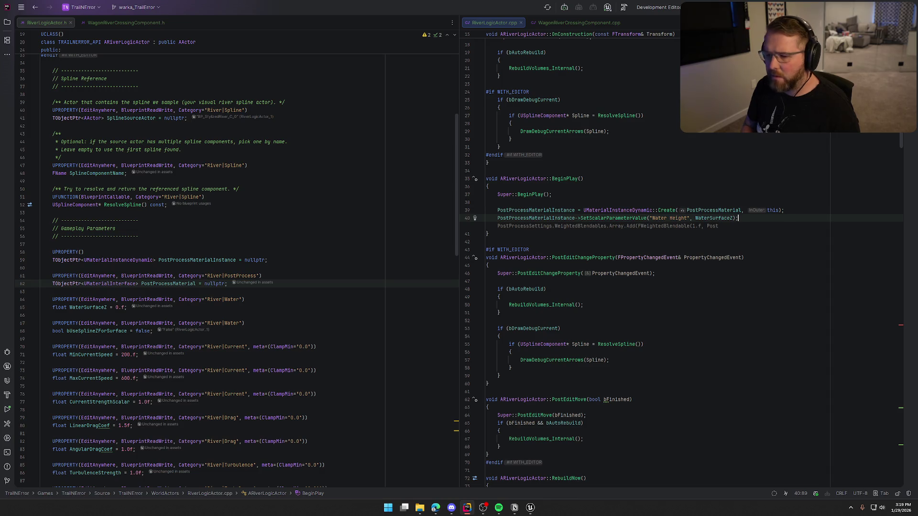
key(Escape)
double_click(728, 218)
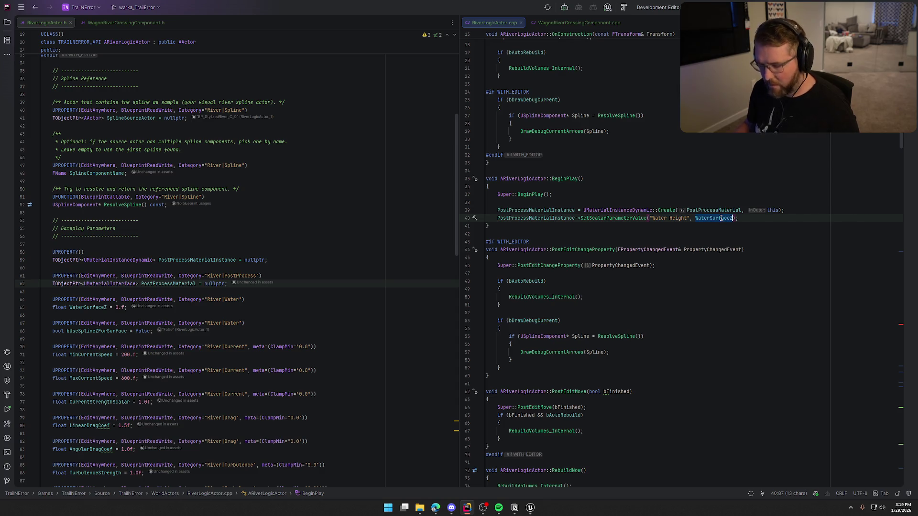
Search RiverLogicActor.cpp for WaterSurfaceZ and step through its occurrences.
key(ctrl+f)
key(Return)
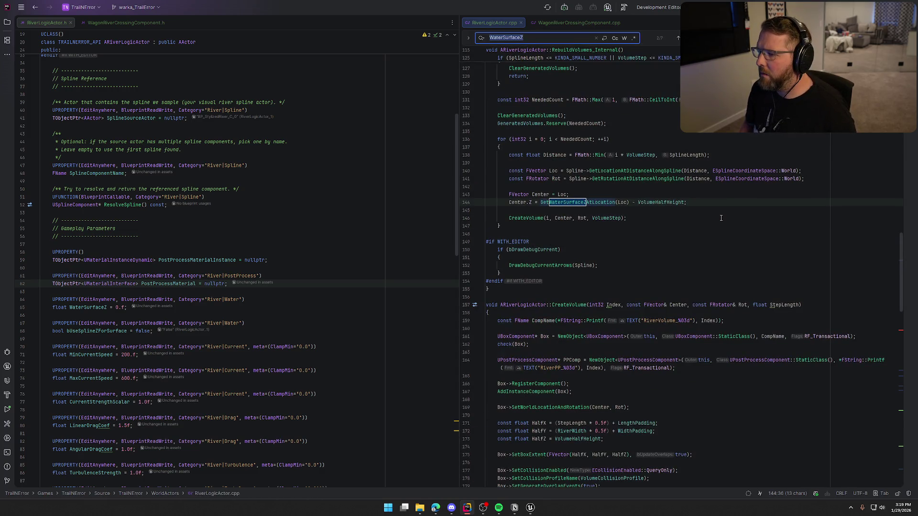
key(Return)
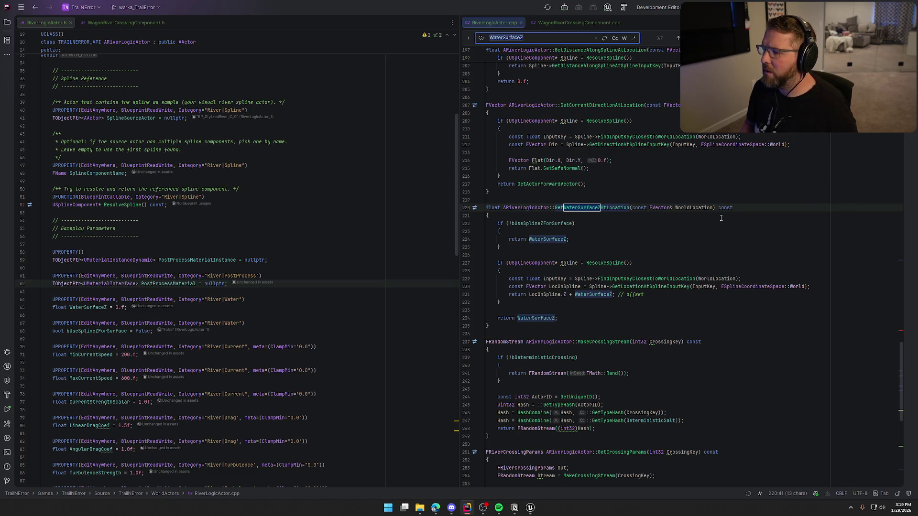
key(Return)
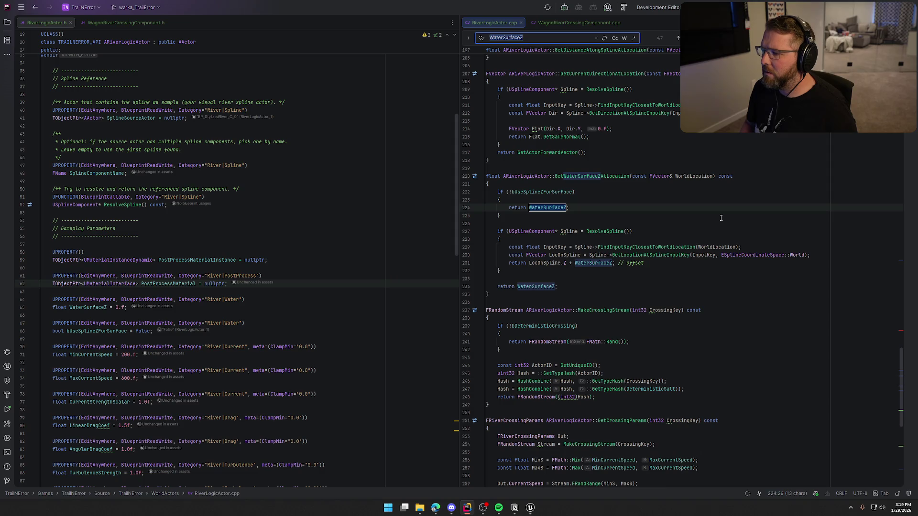
key(Return)
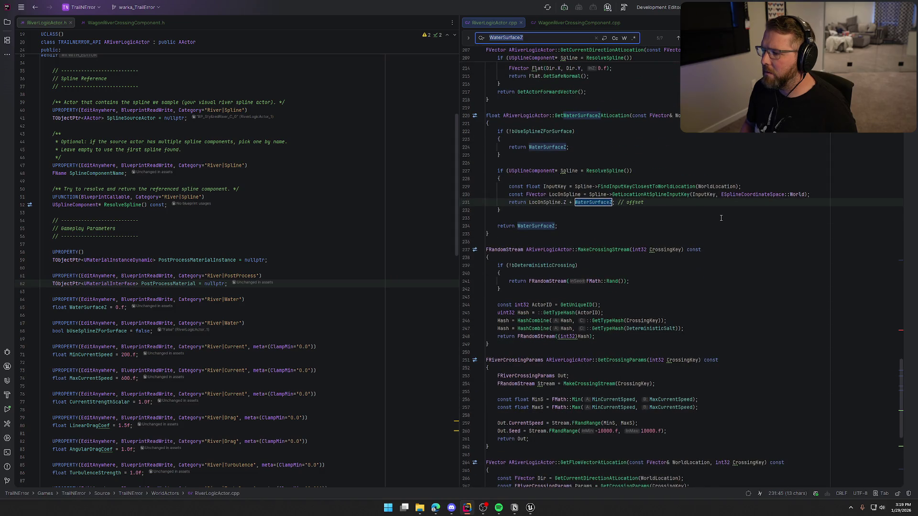
key(Return)
key(Return)
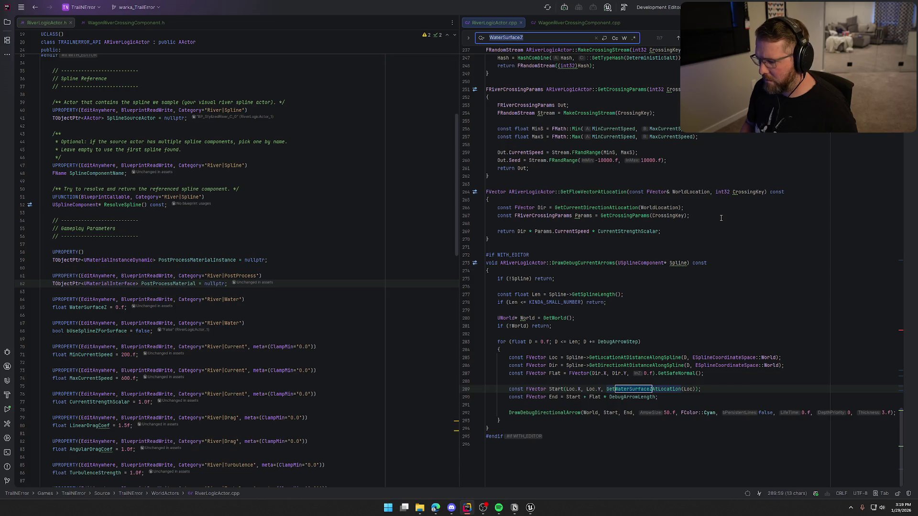
key(Return)
key(Return)
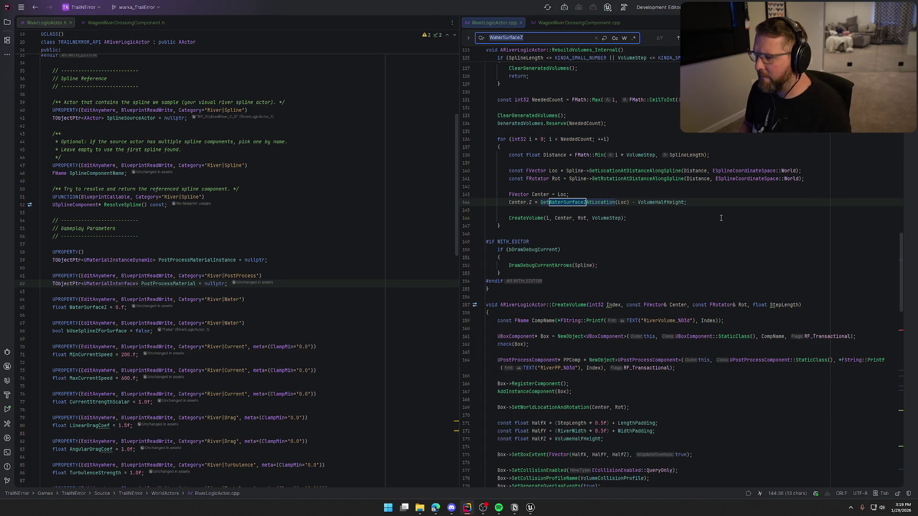
key(Return)
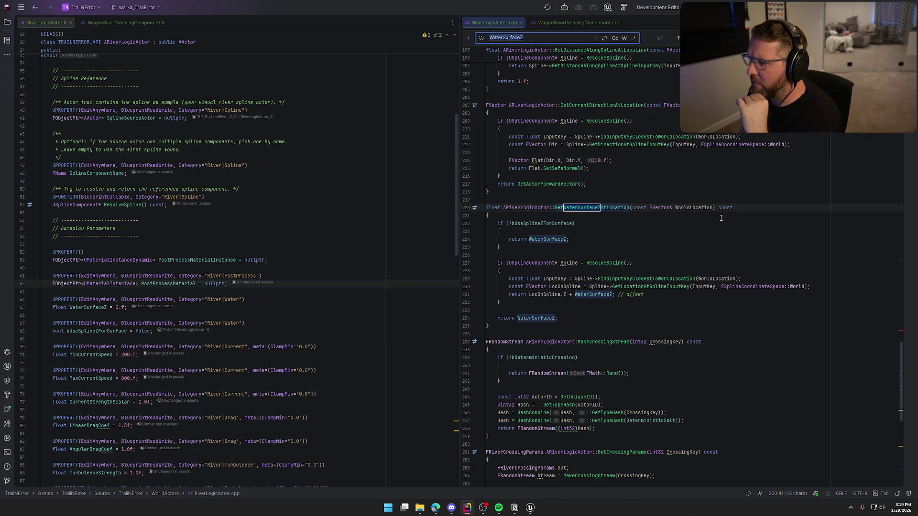
key(Return)
key(Return)
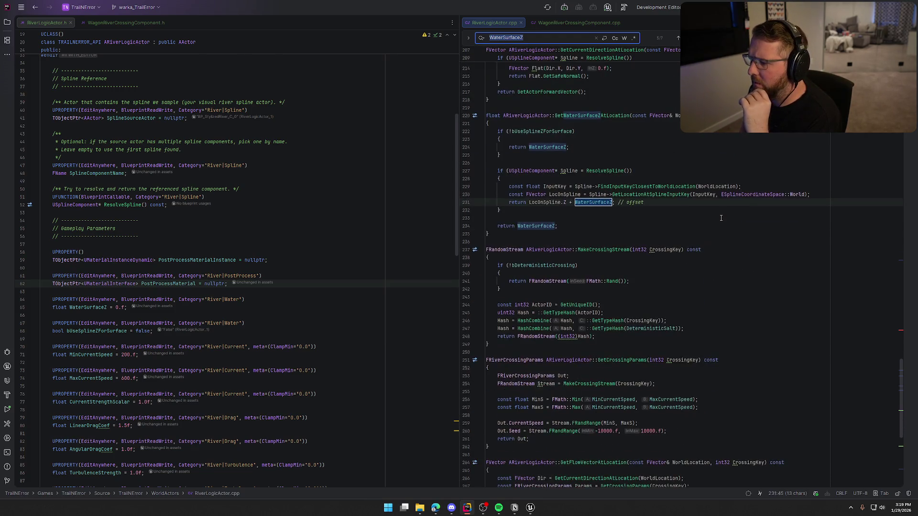
key(Return)
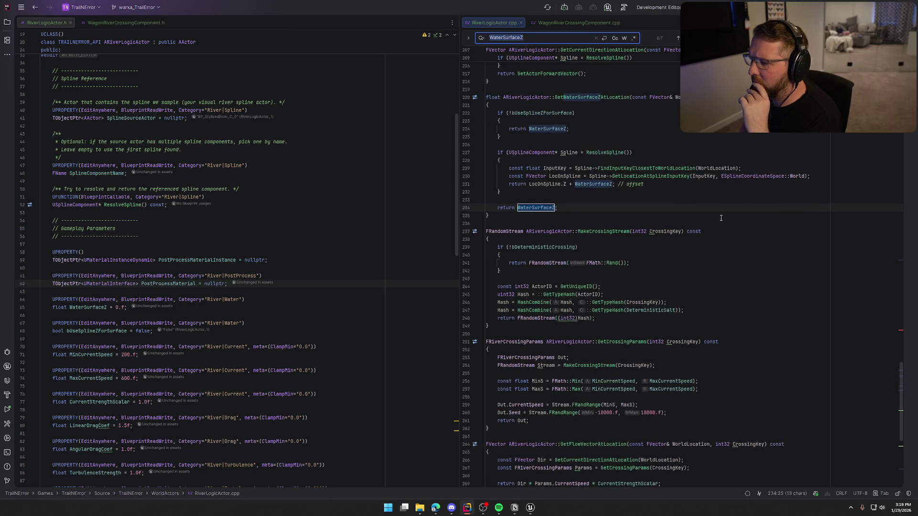
key(Return)
key(Return)
key(Return)
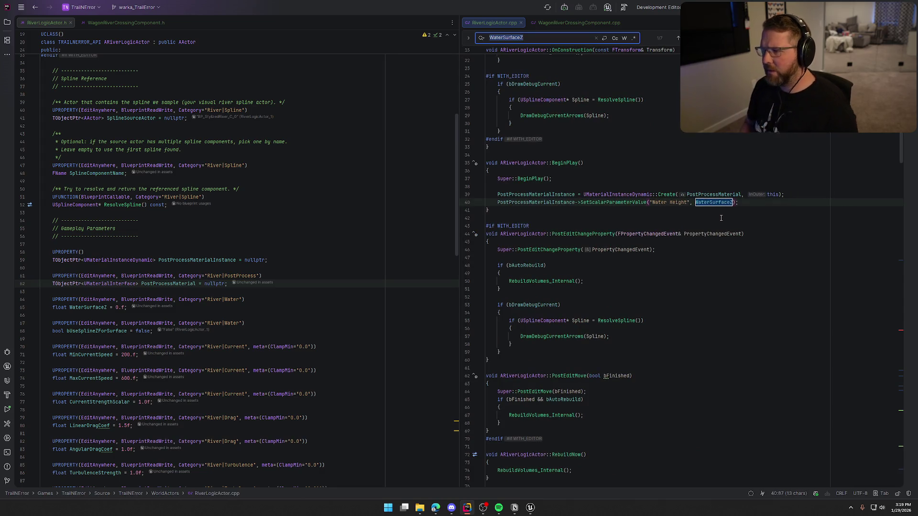
Try searching for WaterSurfaceZ assignments, then keep stepping through plain WaterSurfaceZ matches.
key(Left)
key(End)
text(=)
key(BackSpace)
key(BackSpace)
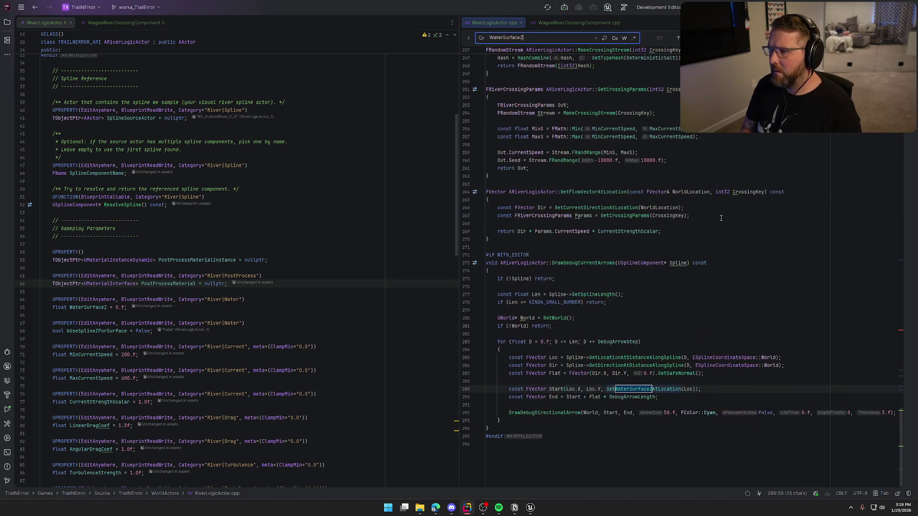
key(Return)
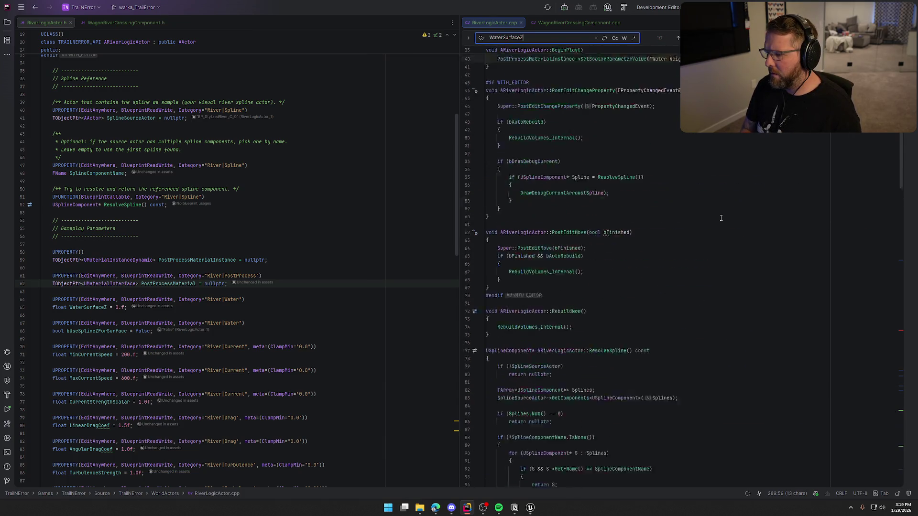
key(Return)
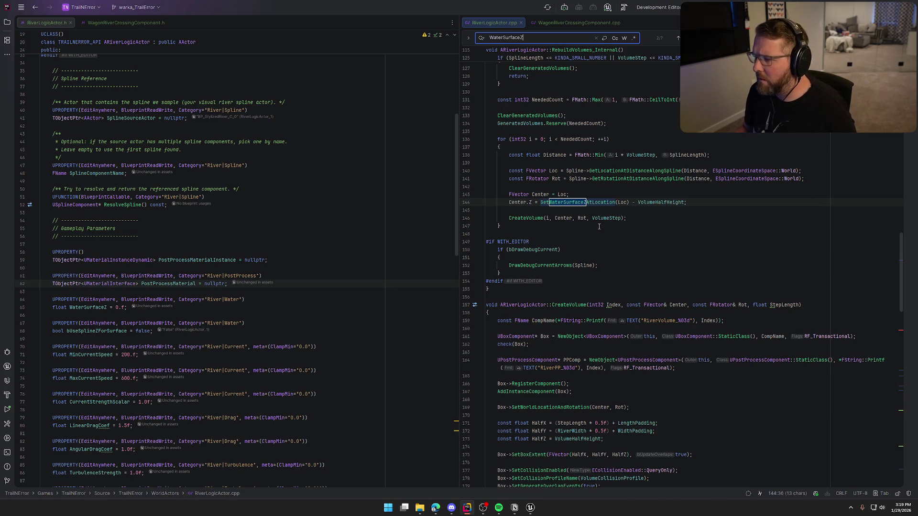
scroll(619, 251, up, 5)
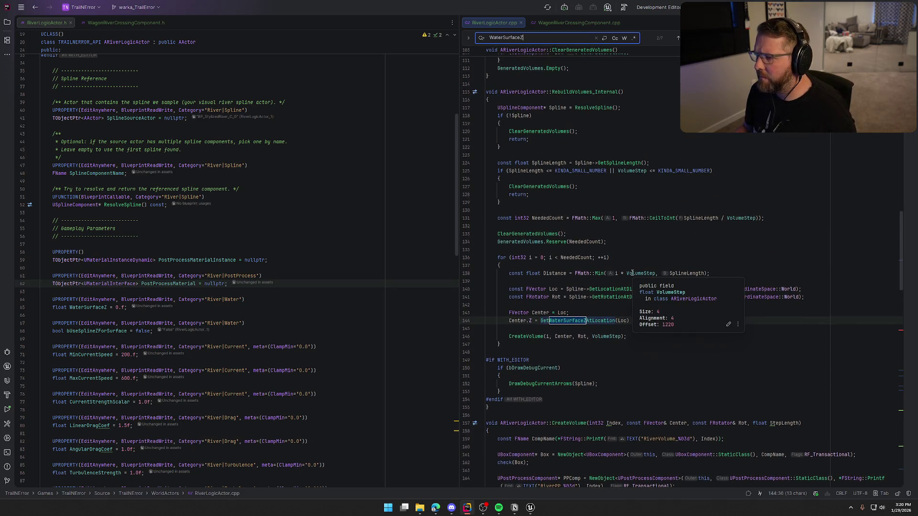
scroll(624, 272, down, 2)
Jump to the GetWaterSurfaceZAtLocation definition, then to the bUseSplineZForSurface declaration.
ctrl+click(569, 276)
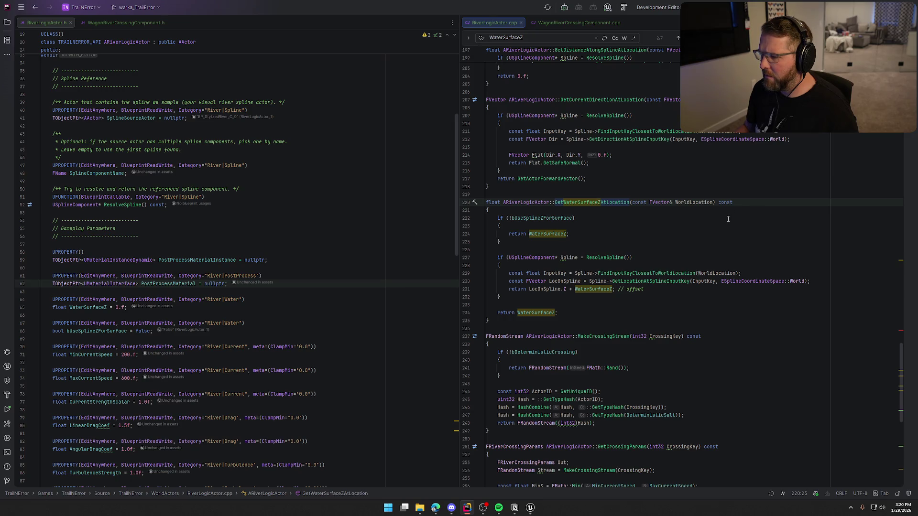
mouse_move(596, 290)
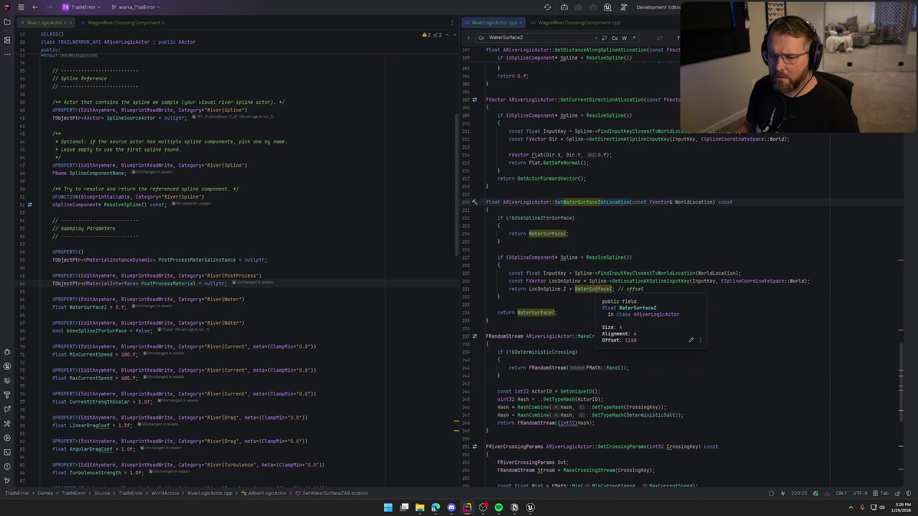
click(100, 331)
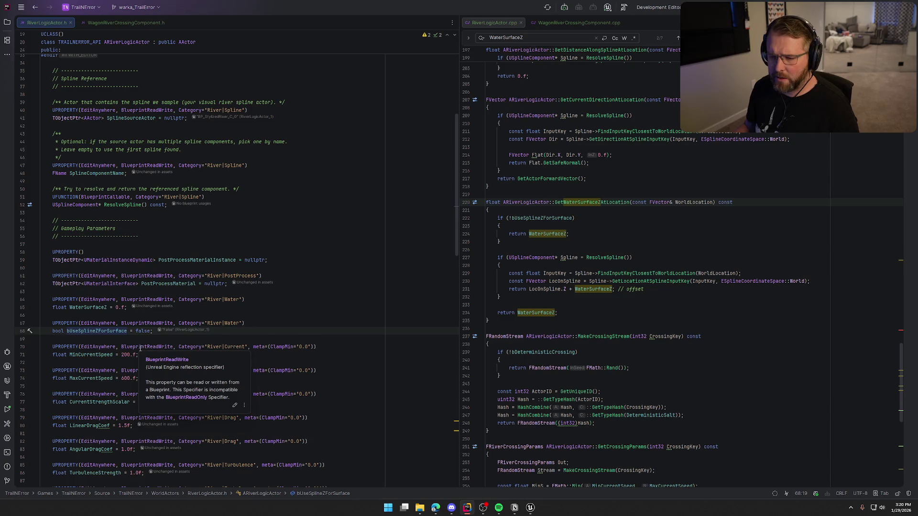
double_click(93, 331)
key(ctrl+c)
click(717, 219)
key(ctrl+v)
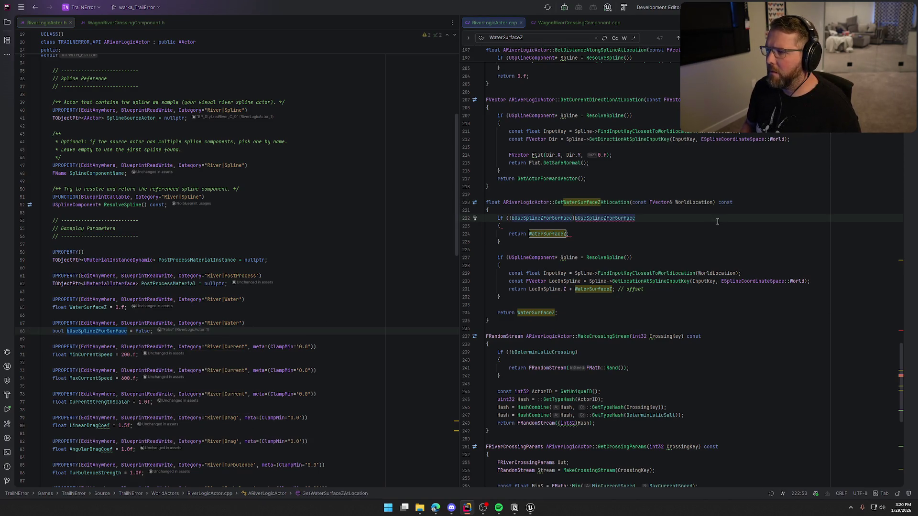
key(ctrl+z)
key(ctrl+f)
key(ctrl+v)
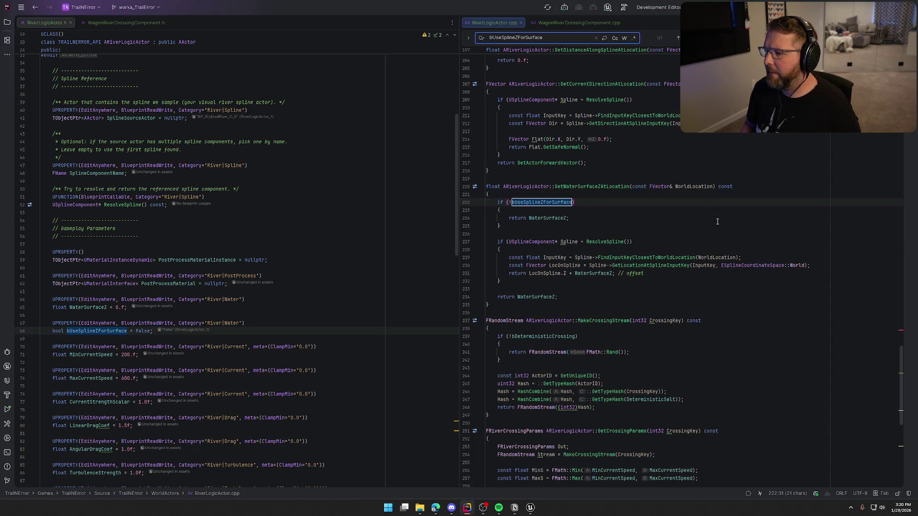
key(Escape)
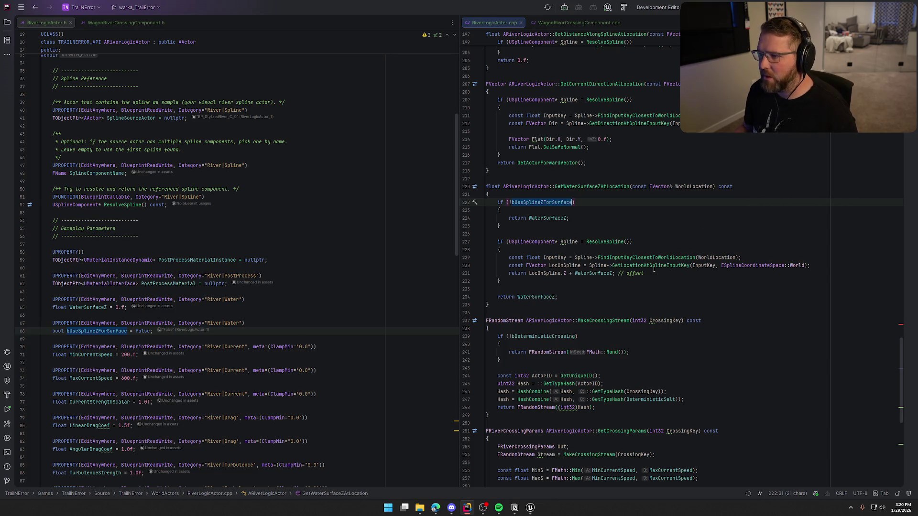
mouse_move(654, 269)
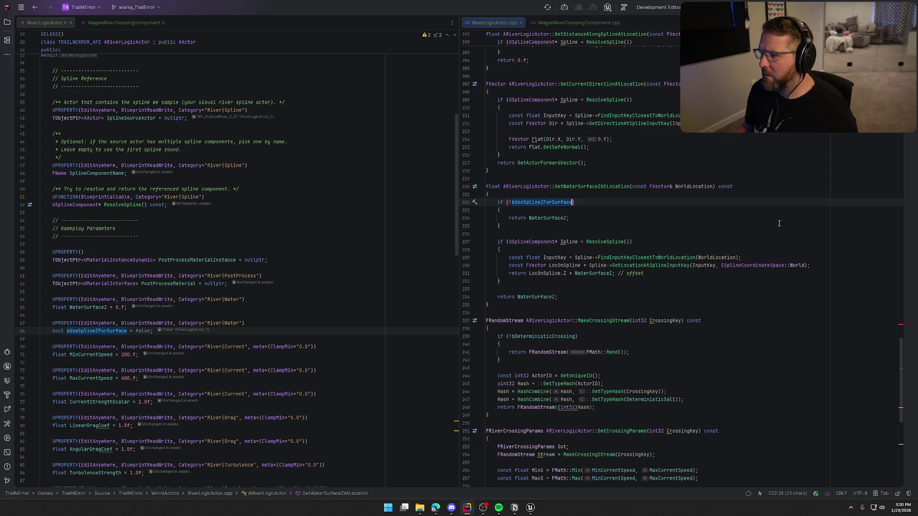
scroll(779, 224, up, 10)
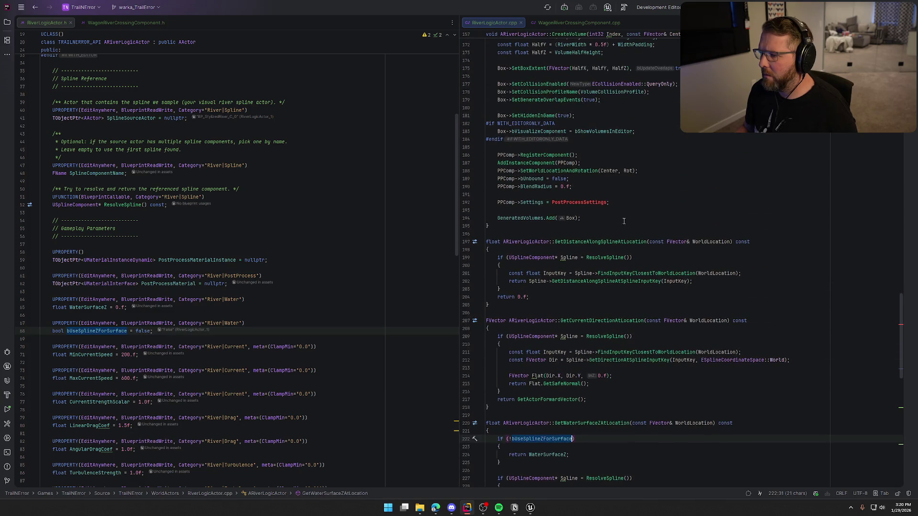
click(599, 202)
scroll(696, 285, up, 4)
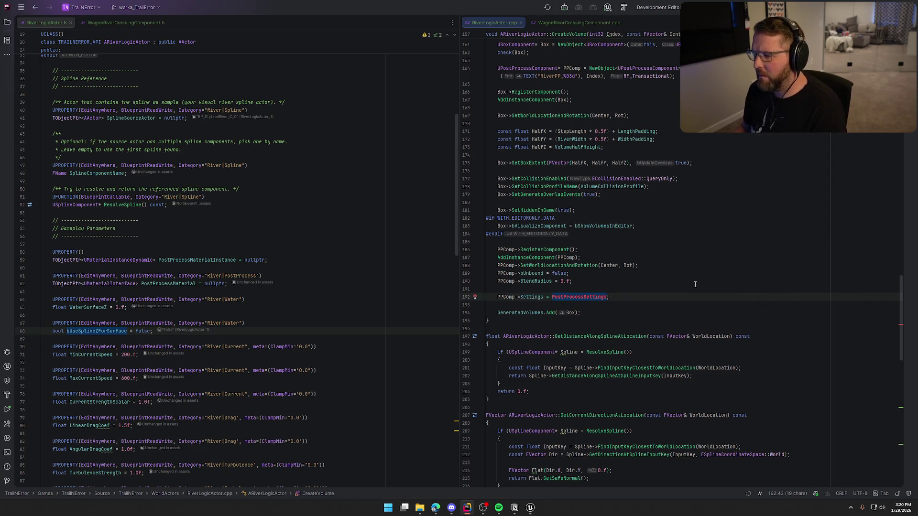
scroll(691, 284, up, 5)
scroll(686, 281, up, 2)
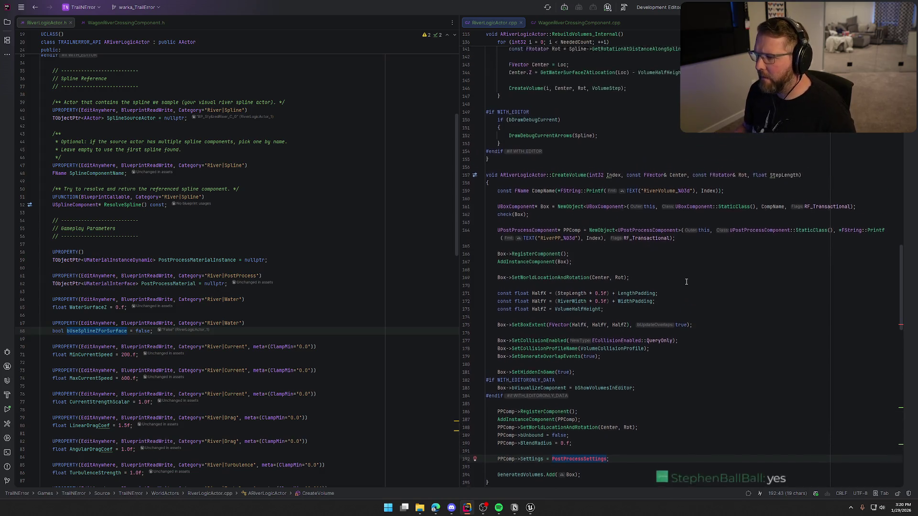
scroll(686, 282, down, 7)
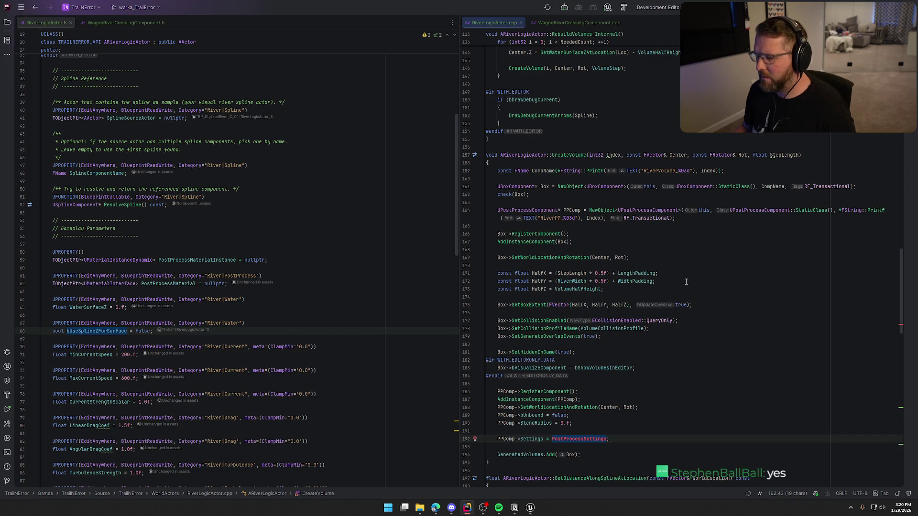
scroll(686, 282, up, 9)
click(592, 266)
scroll(622, 297, up, 8)
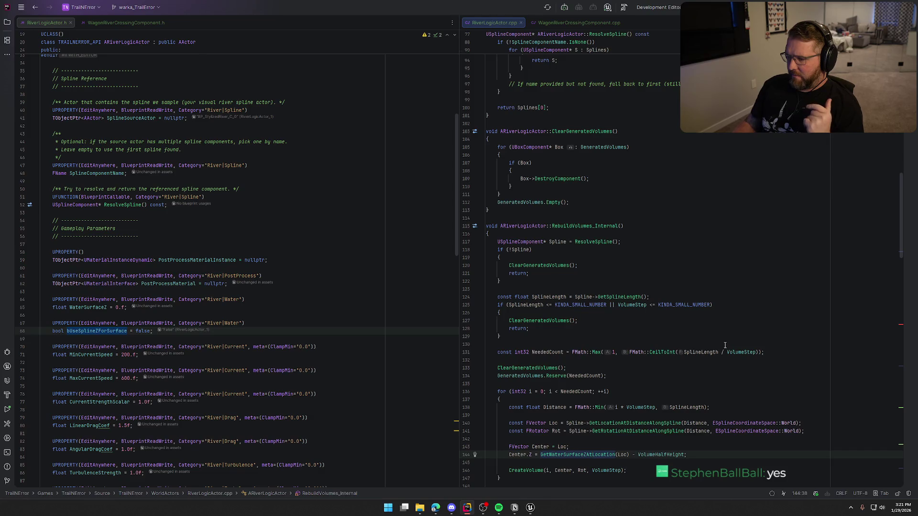
scroll(725, 345, down, 4)
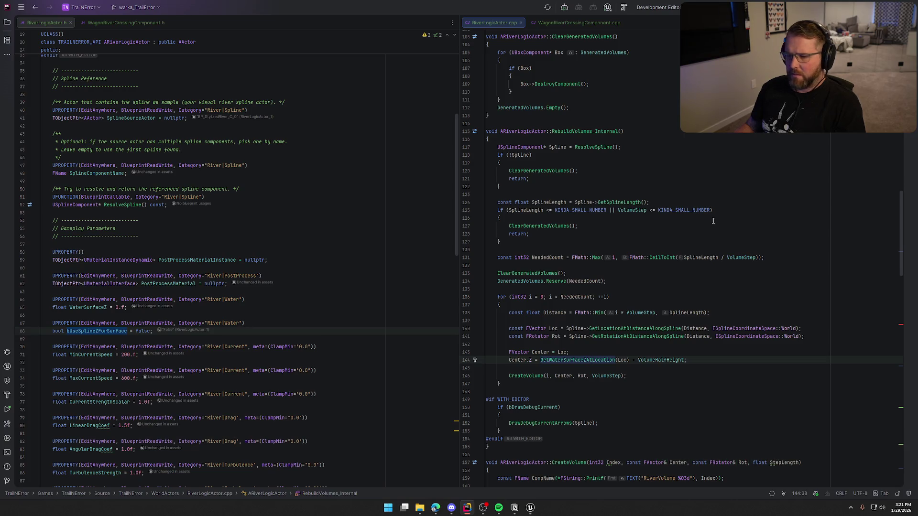
click(580, 362)
ctrl+click(580, 362)
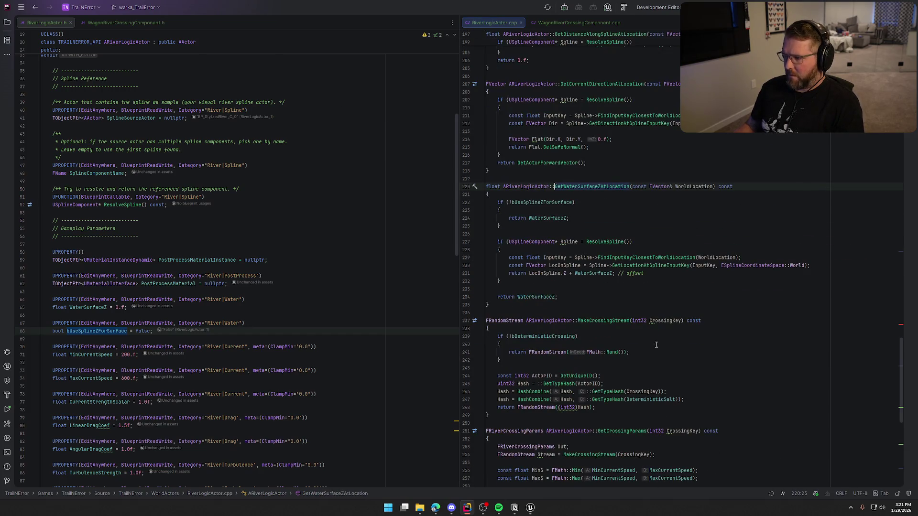
Show the GetWaterSurfaceZAtLocation declaration in RiverLogicActor.h and search the project for watersurfacez.
mouse_move(703, 186)
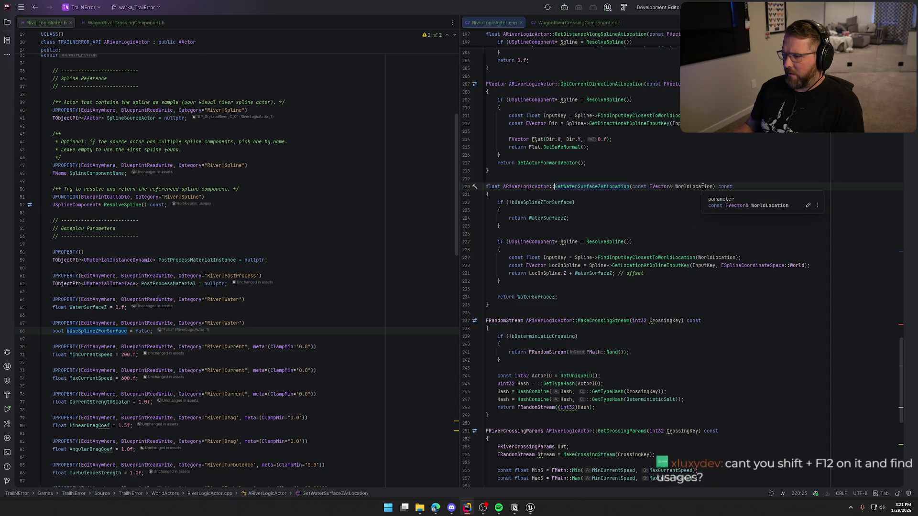
key(F12)
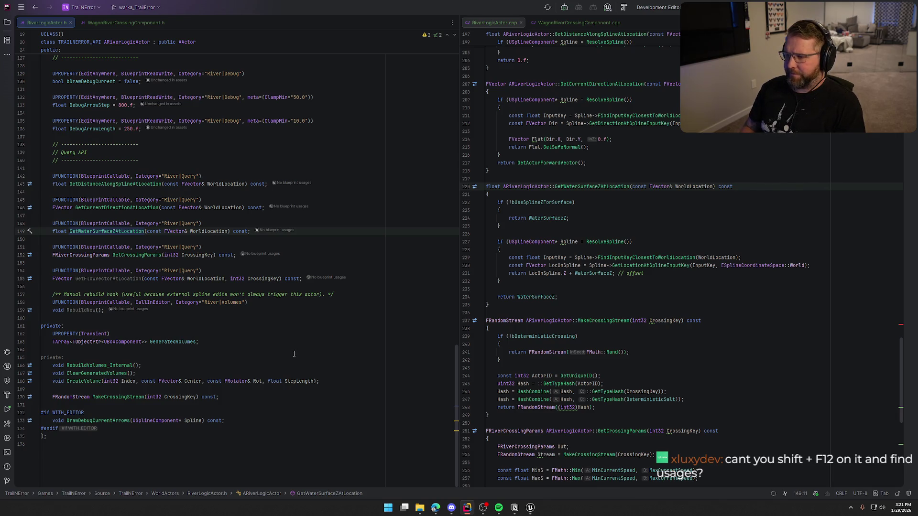
key(shift)
key(shift)
text(watersurfca)
key(BackSpace)
key(BackSpace)
text(acez)
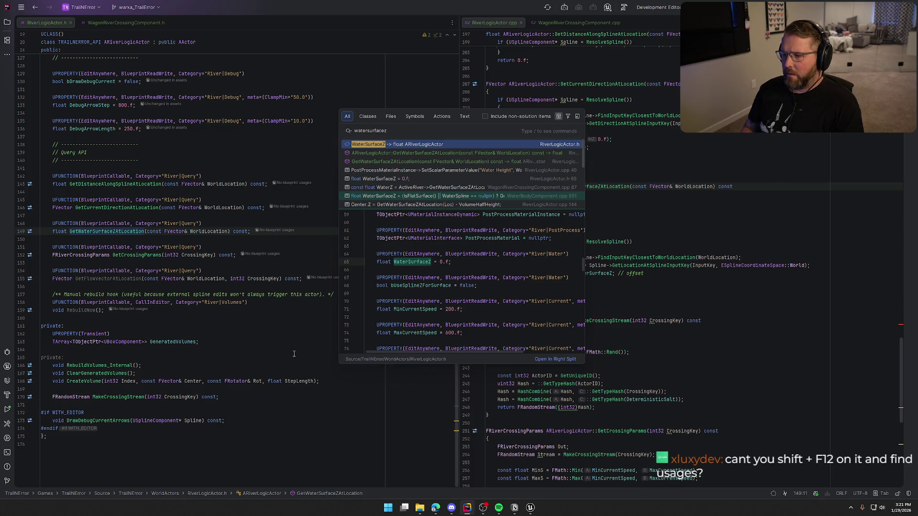
Open the float WaterSurfaceZ field in RiverLogicActor.h from the project-wide search results.
key(Down)
key(Down)
key(Down)
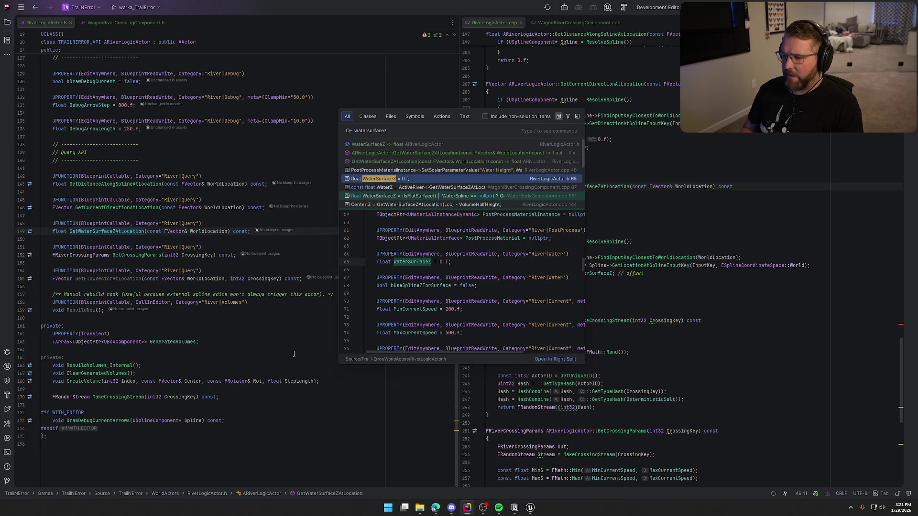
key(Down)
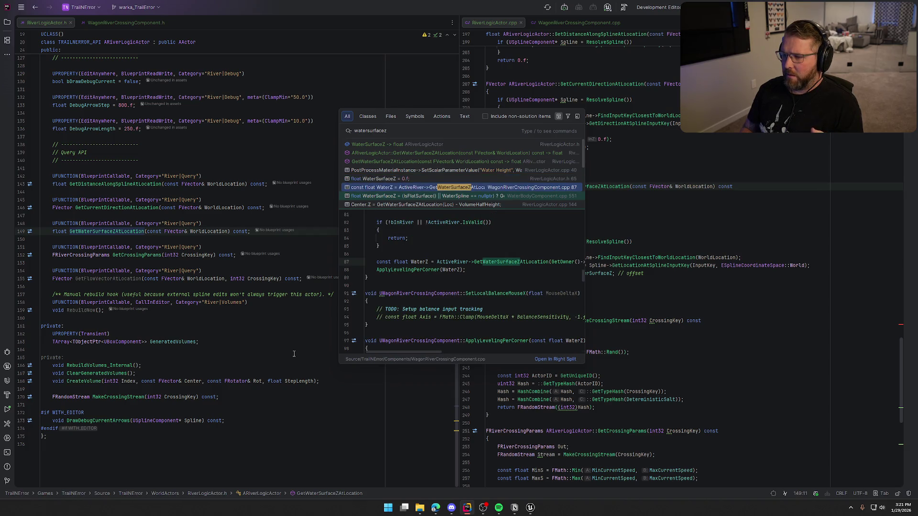
ctrl+click(550, 297)
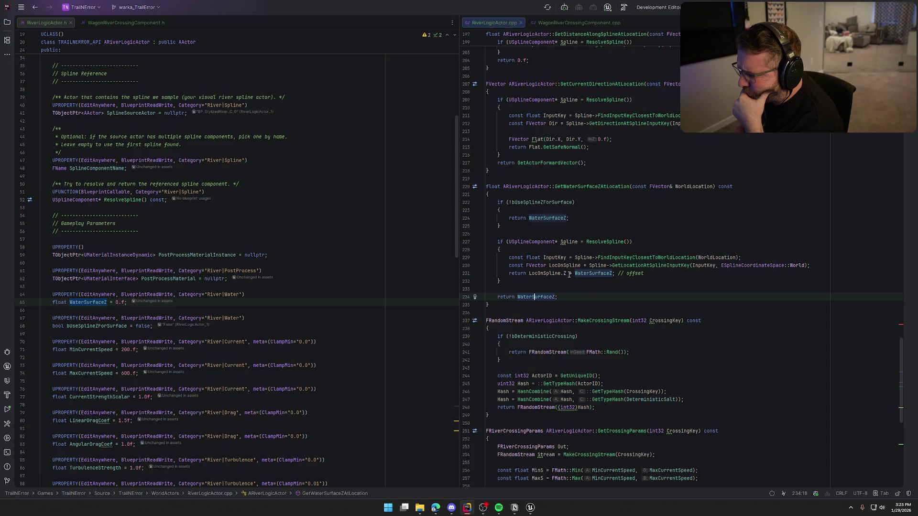
Scroll RiverLogicActor.cpp up to BeginPlay and its post-process material instance code.
mouse_move(550, 272)
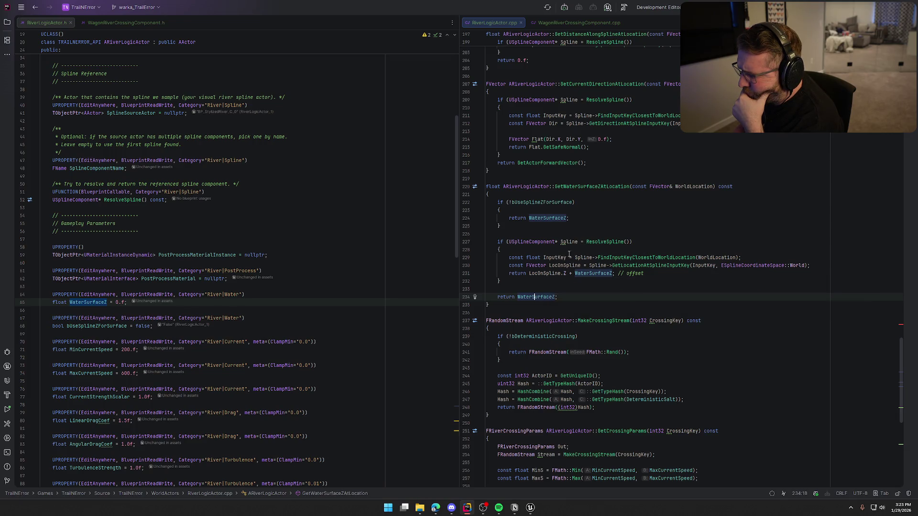
click(597, 186)
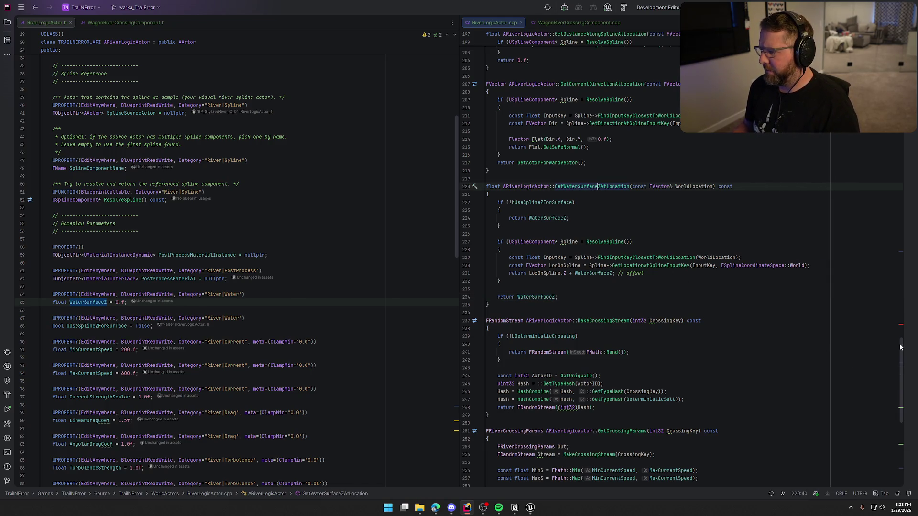
mouse_move(901, 351)
mouse_down()
mouse_move(901, 130)
mouse_move(901, 141)
mouse_up()
scroll(667, 313, up, 2)
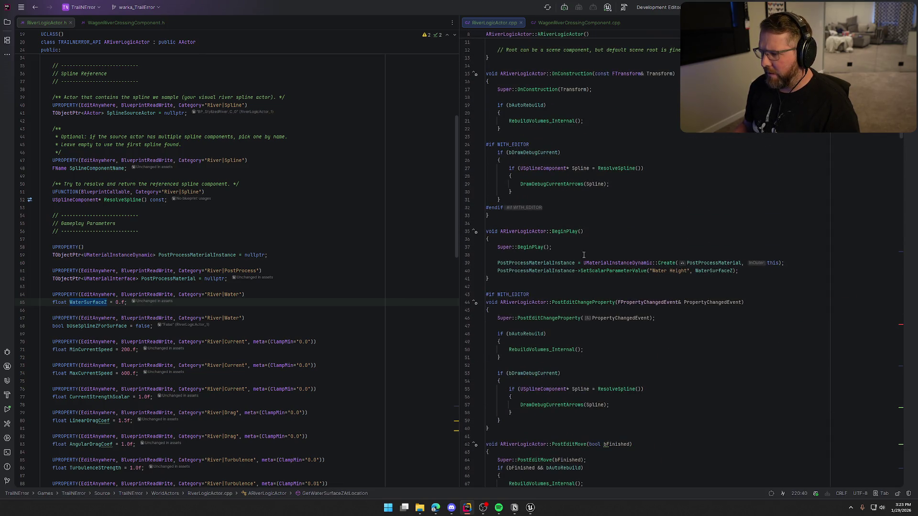
Select WaterSurfaceZ in the Water Height line, then switch to the Unreal Editor.
scroll(569, 254, down, 1)
click(718, 247)
double_click(716, 247)
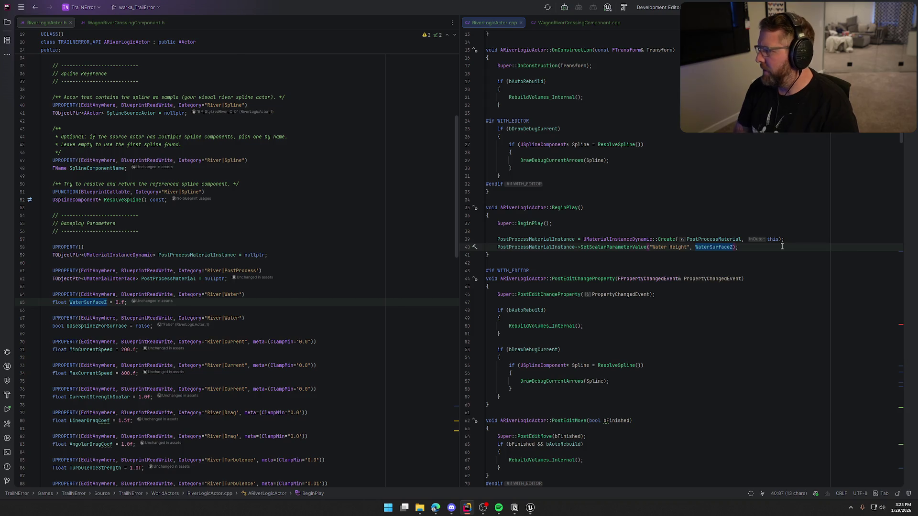
click(757, 247)
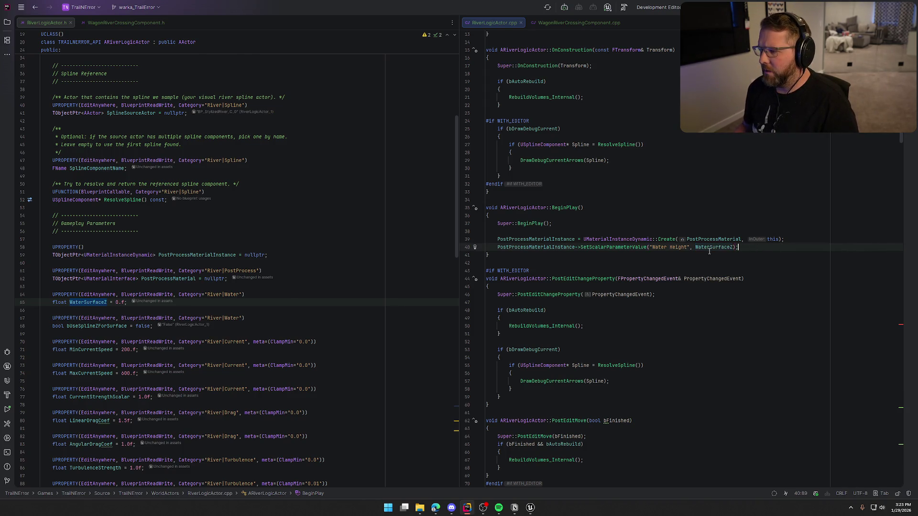
mouse_move(709, 249)
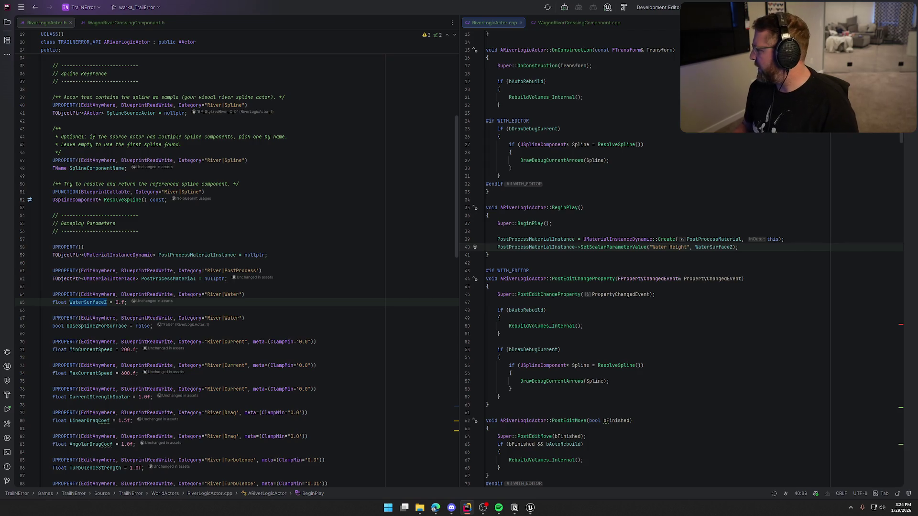
key(alt+Tab)
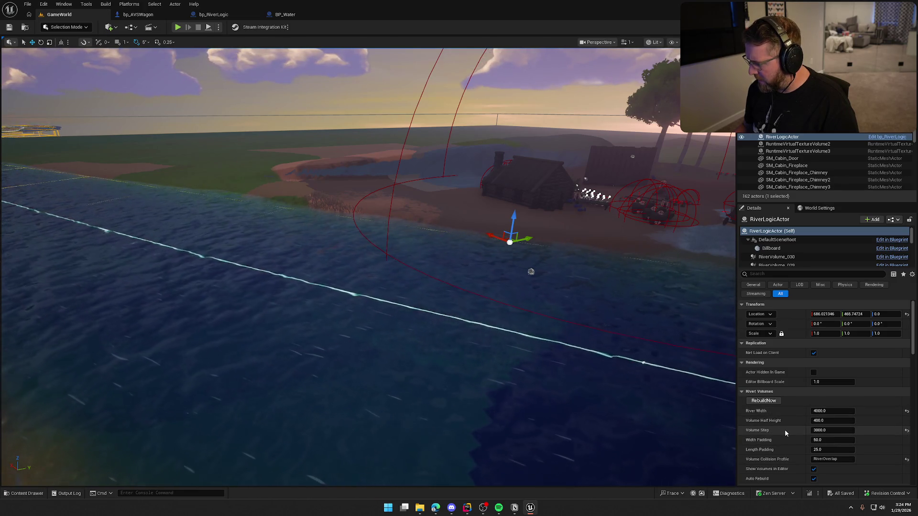
Select BP_StylizedRiver and drag it up on Z so the water sits above the terrain.
scroll(798, 430, down, 3)
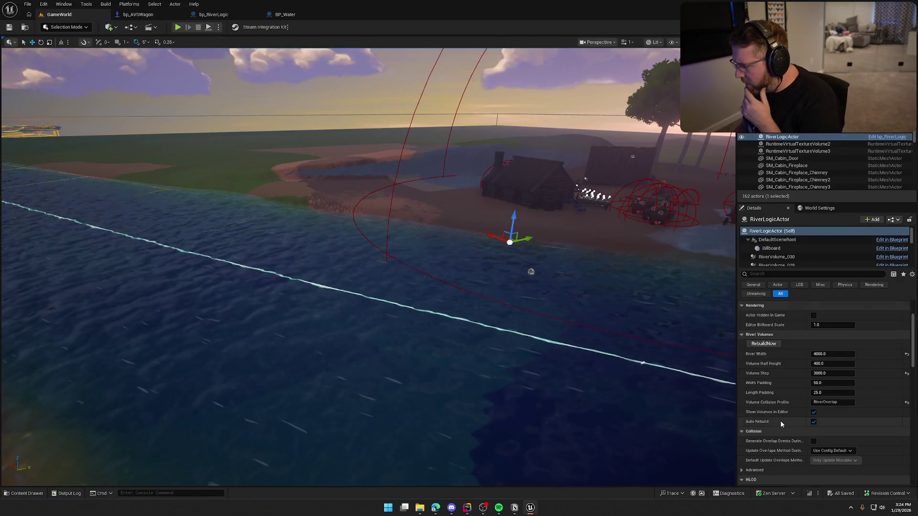
scroll(780, 421, down, 2)
scroll(780, 421, down, 5)
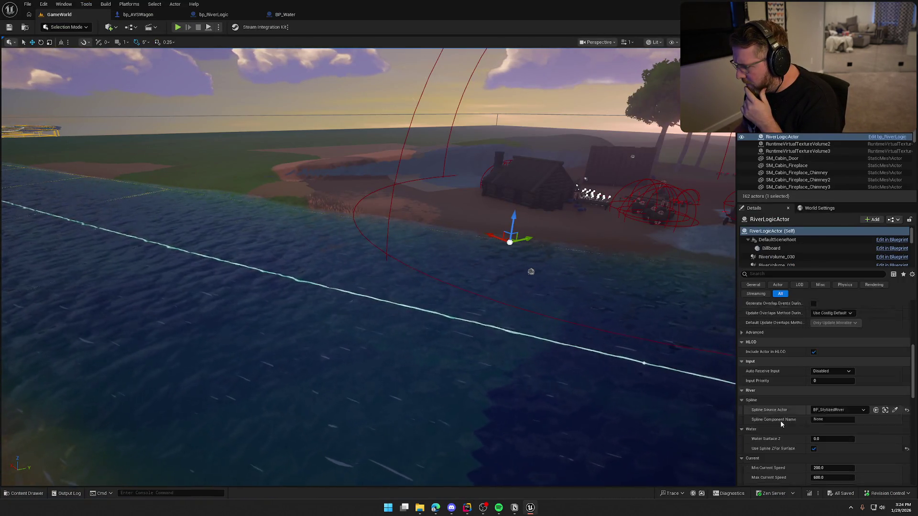
scroll(781, 420, down, 2)
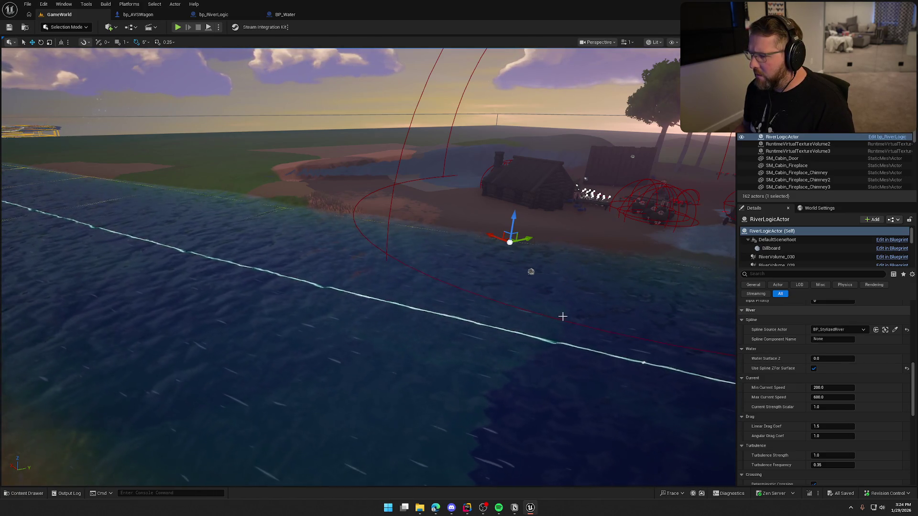
drag(553, 312, 554, 306)
drag(412, 281, 412, 281)
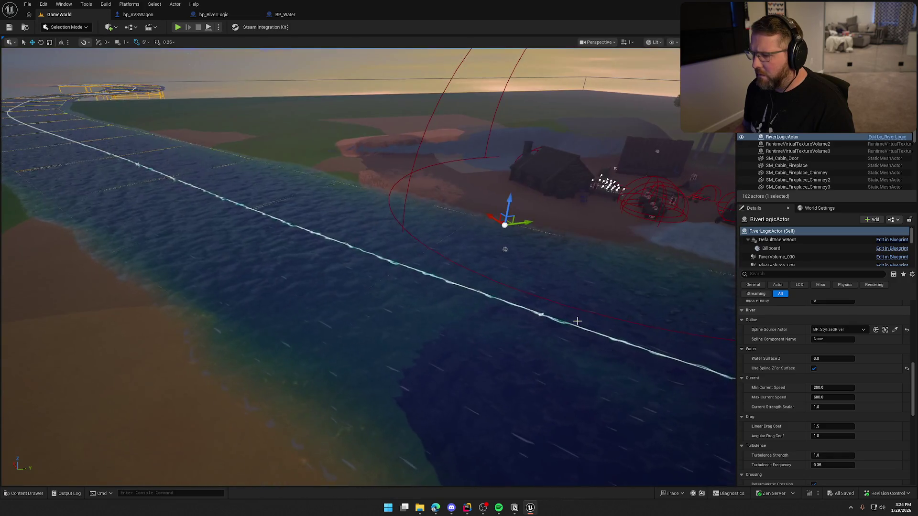
click(436, 314)
drag(437, 313, 444, 315)
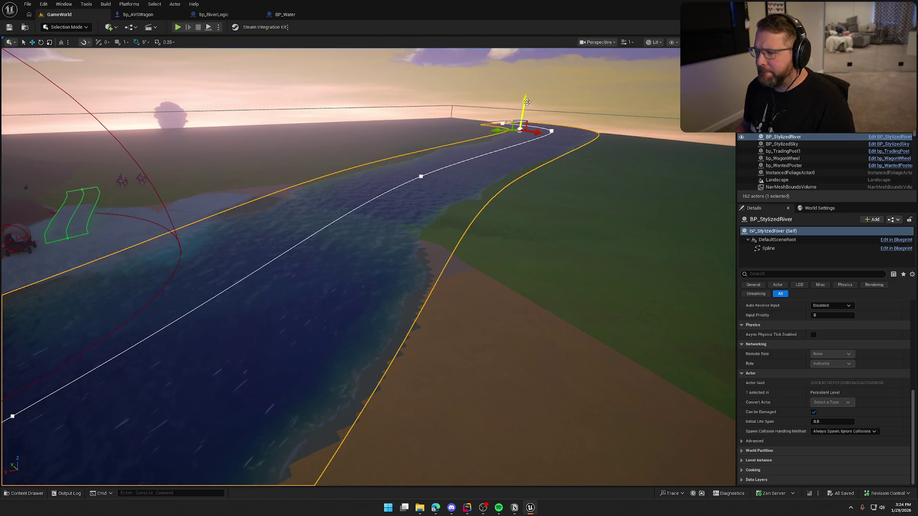
drag(526, 102, 526, 90)
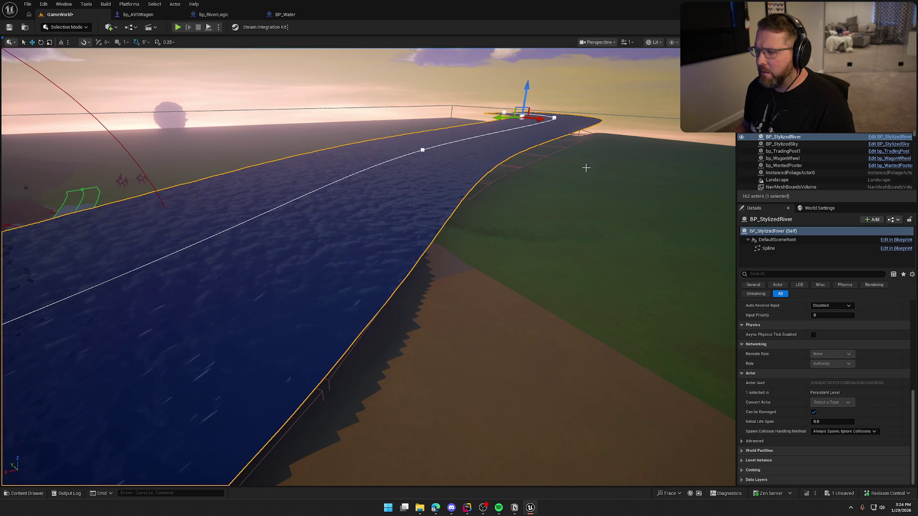
mouse_move(608, 320)
mouse_down()
mouse_move(608, 382)
mouse_move(608, 301)
mouse_up()
Inspect the raised river from closer and farther viewpoints.
scroll(782, 416, down, 10)
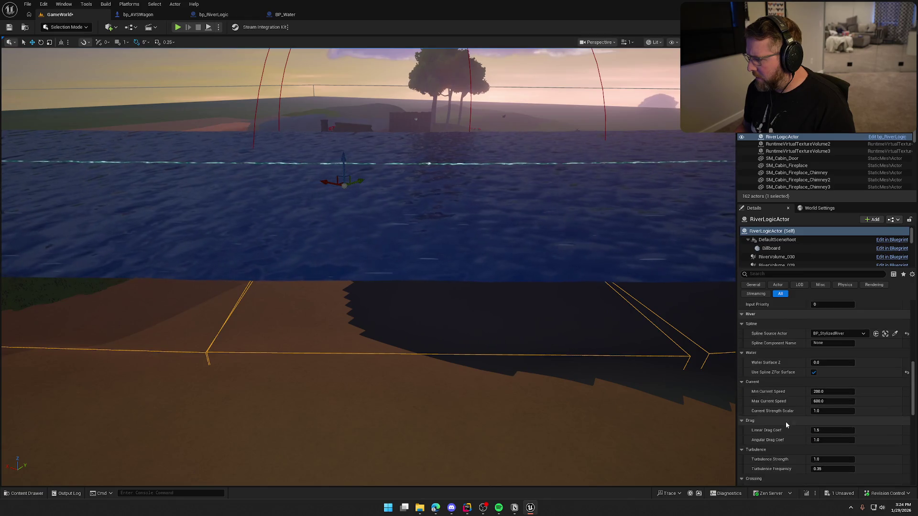
scroll(785, 423, down, 2)
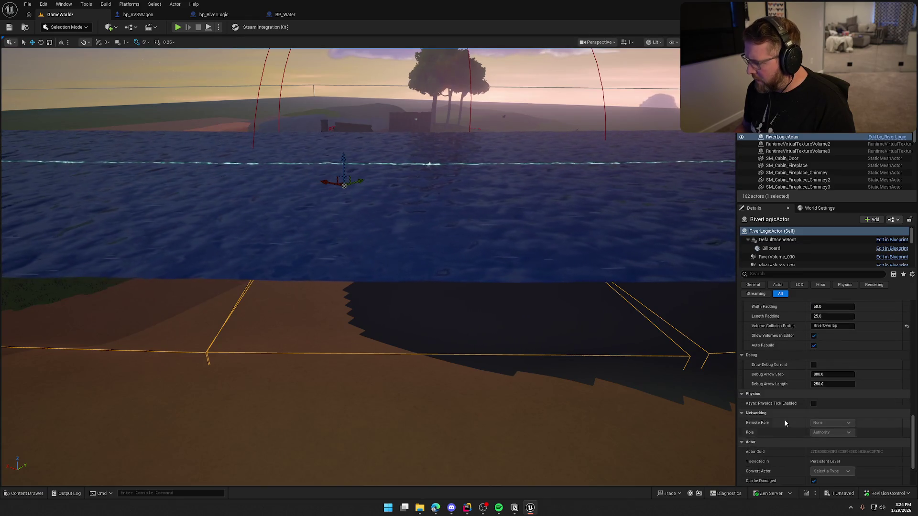
scroll(784, 419, up, 5)
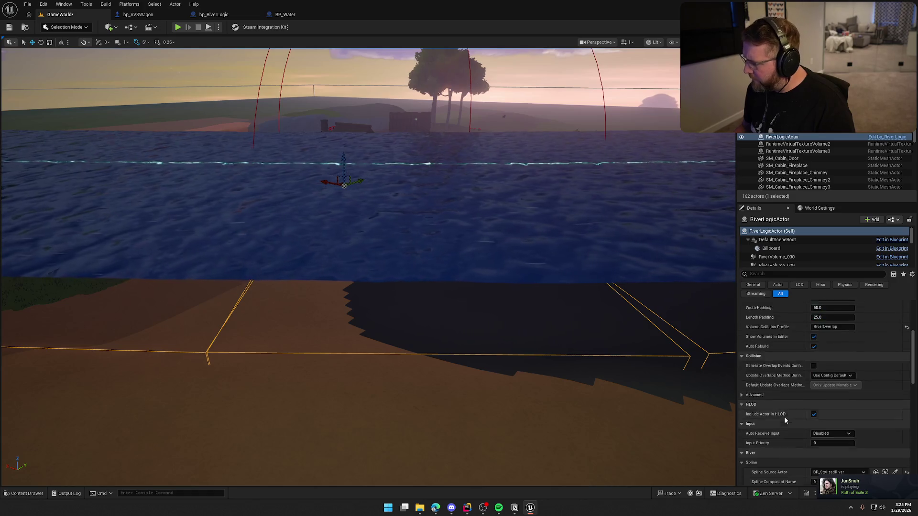
scroll(785, 419, up, 4)
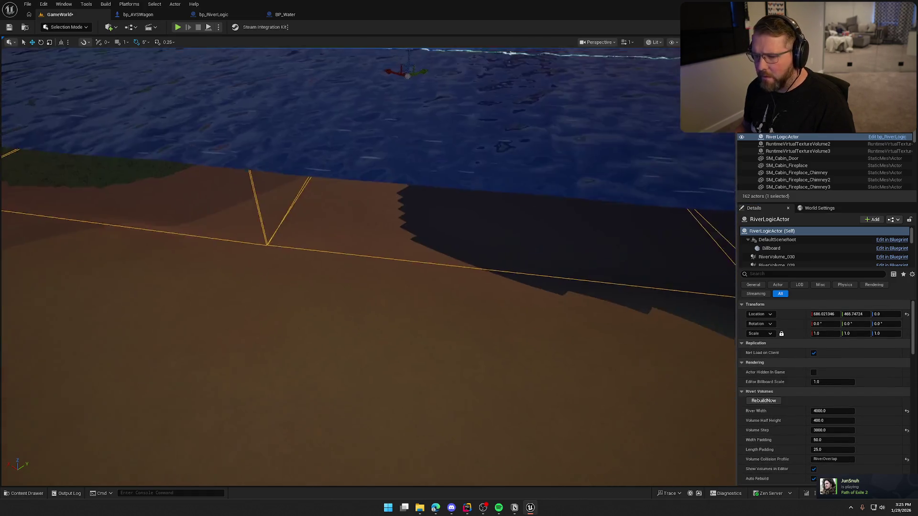
mouse_move(425, 248)
mouse_down()
mouse_move(425, 218)
mouse_move(335, 220)
mouse_move(363, 210)
mouse_move(335, 213)
mouse_move(349, 212)
mouse_up()
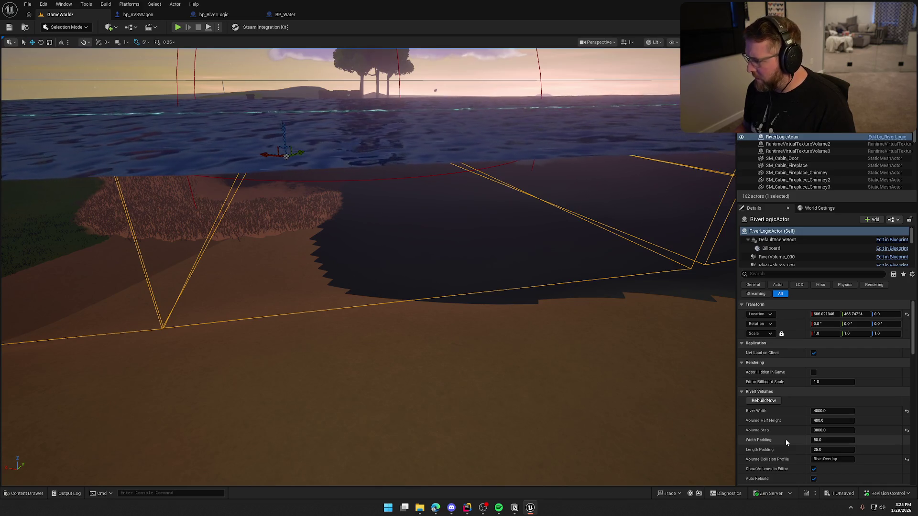
scroll(786, 447, down, 10)
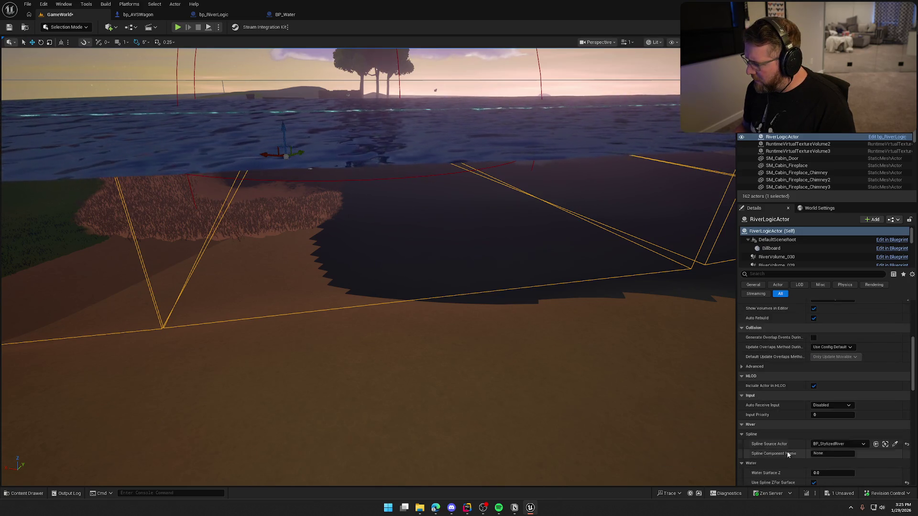
scroll(788, 456, down, 3)
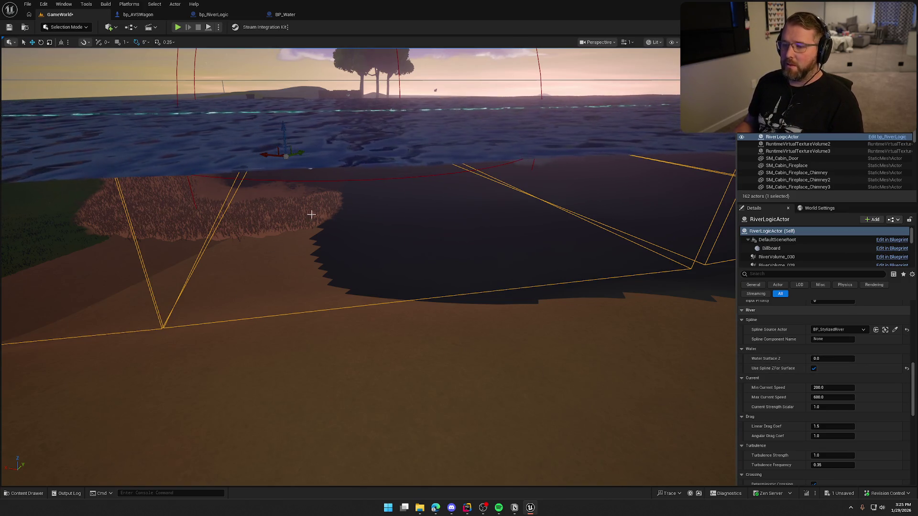
Return to Rider and scroll down to the RebuildVolumes_Internal code.
click(466, 507)
scroll(651, 326, down, 15)
scroll(689, 318, down, 6)
scroll(689, 314, down, 10)
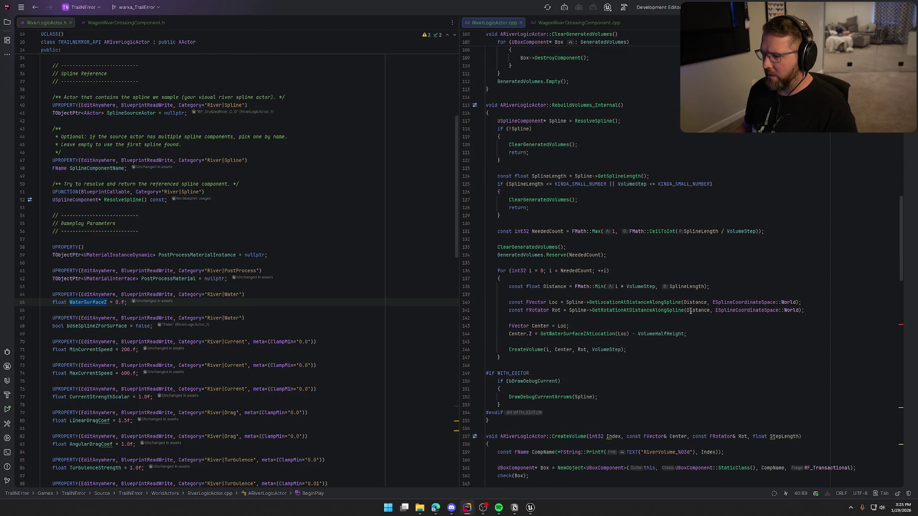
Examine the CreateVolume call and how Center positions each volume.
scroll(690, 312, down, 6)
click(523, 209)
scroll(626, 298, down, 7)
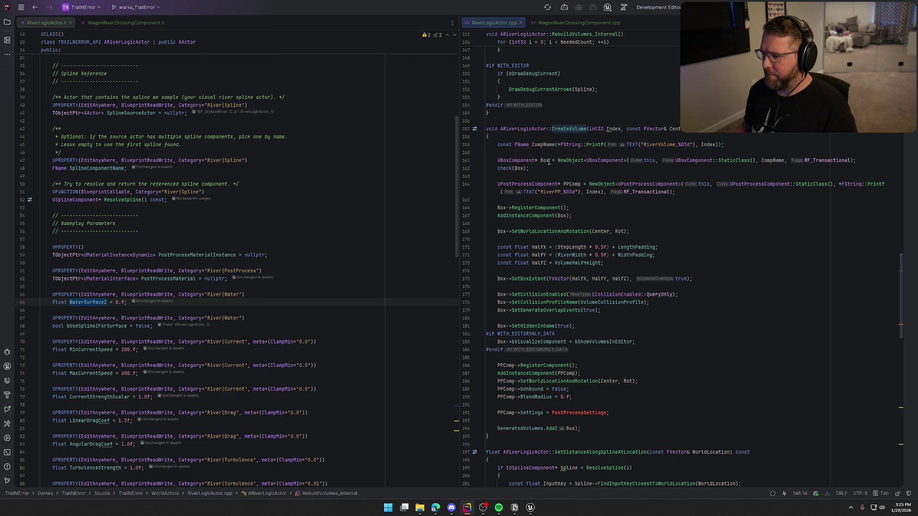
click(601, 231)
scroll(646, 263, up, 5)
scroll(645, 263, up, 2)
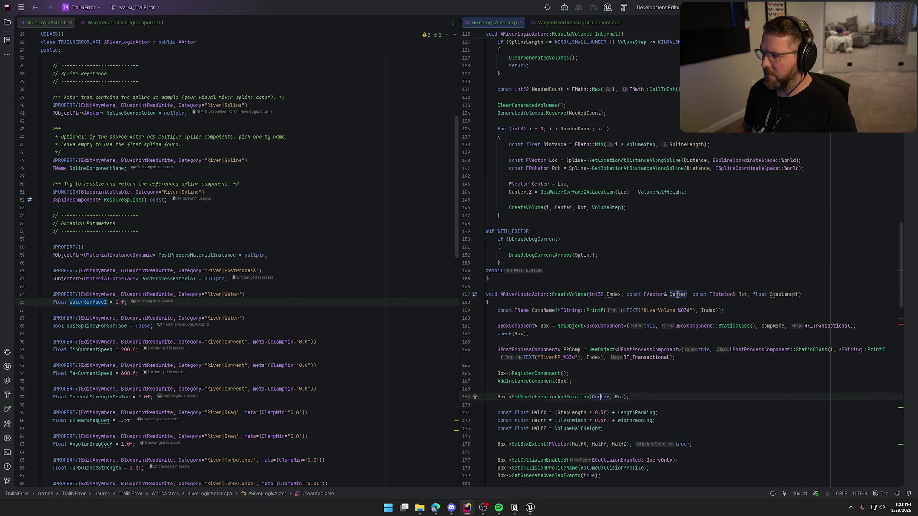
mouse_move(677, 295)
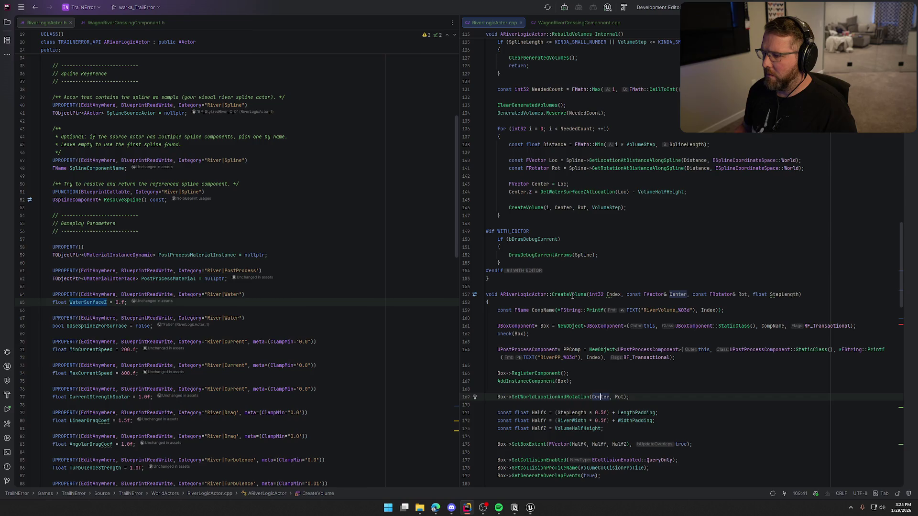
Inspect the GetWaterSurfaceZAtLocation(Loc) call and go to its definition with F12.
click(570, 209)
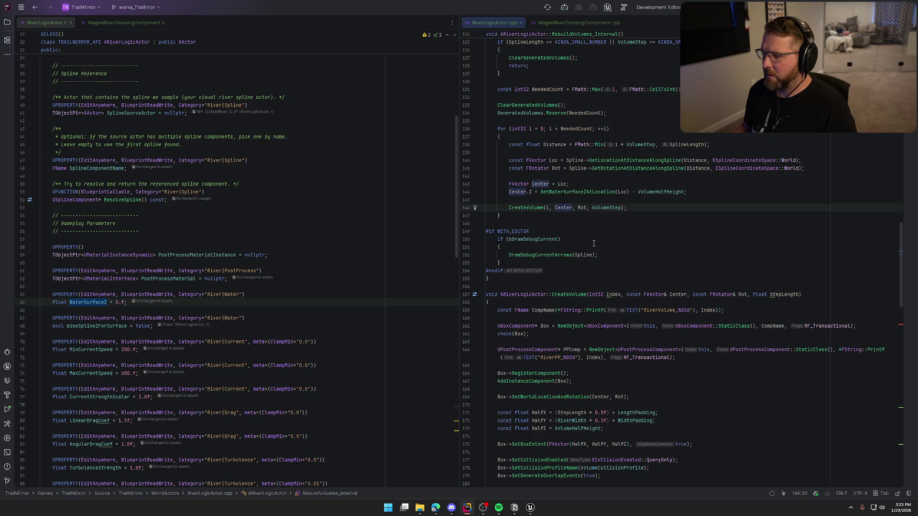
click(596, 192)
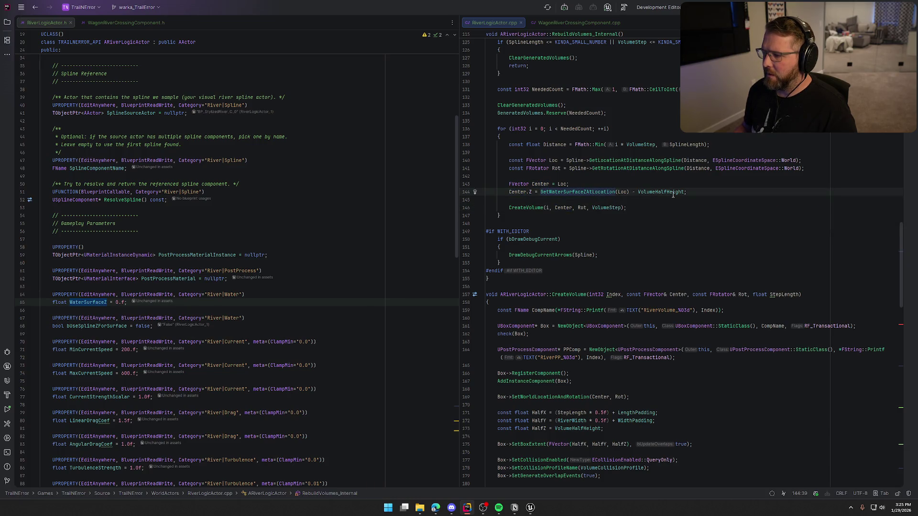
click(581, 192)
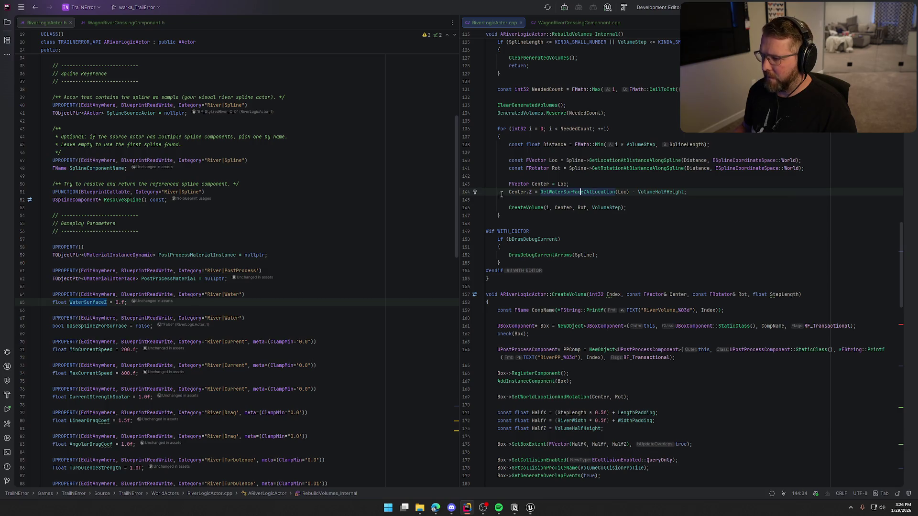
click(627, 192)
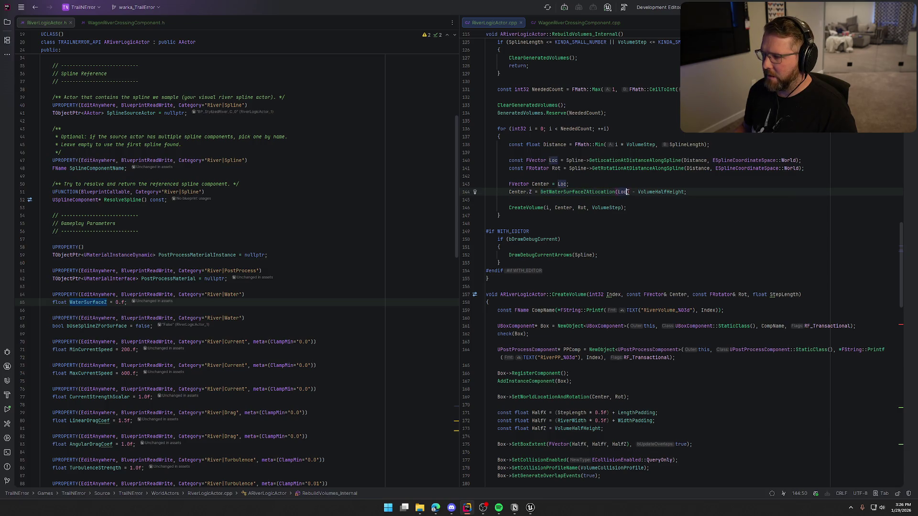
click(584, 192)
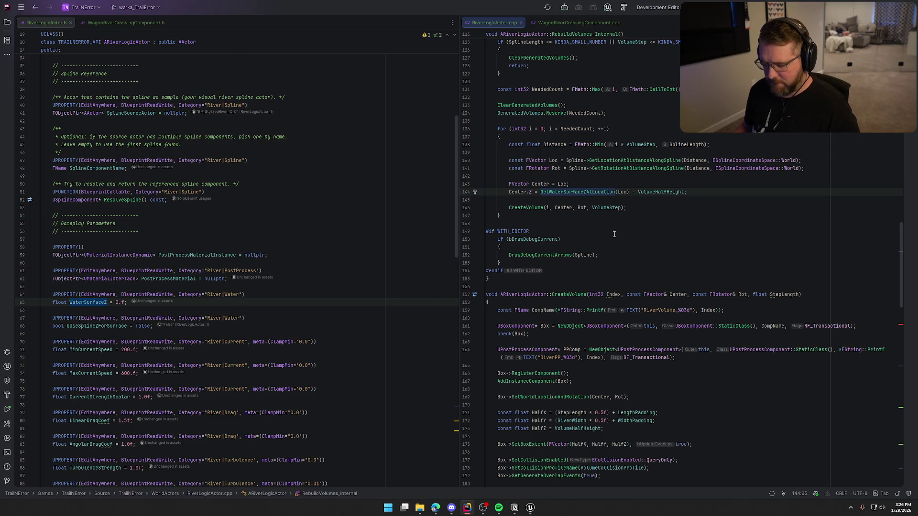
key(F12)
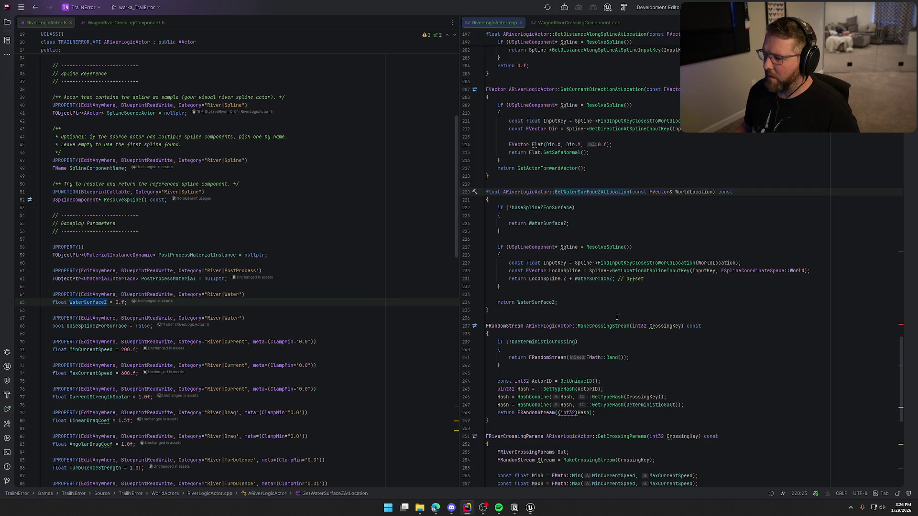
Check the LocOnSpline height calculation, then select WaterSurfaceZ in BeginPlay's Water Height call.
click(533, 279)
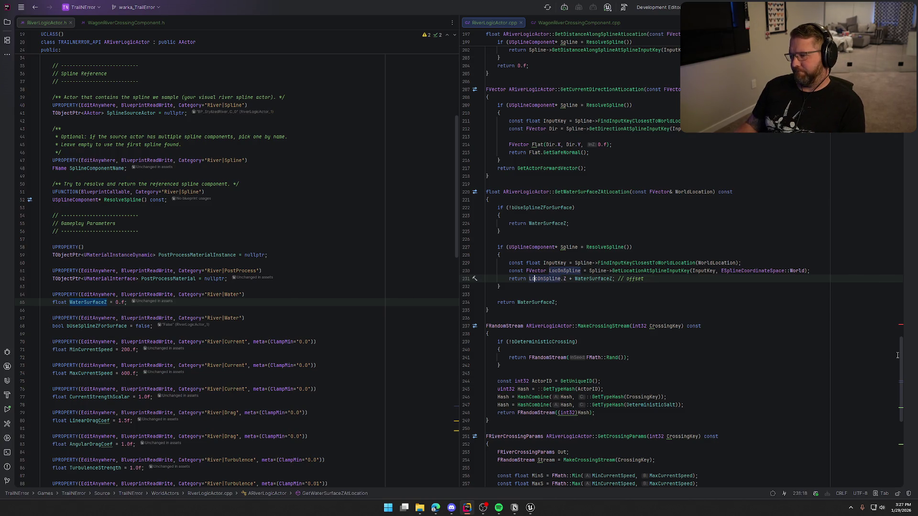
drag(900, 360, 906, 55)
scroll(694, 398, down, 5)
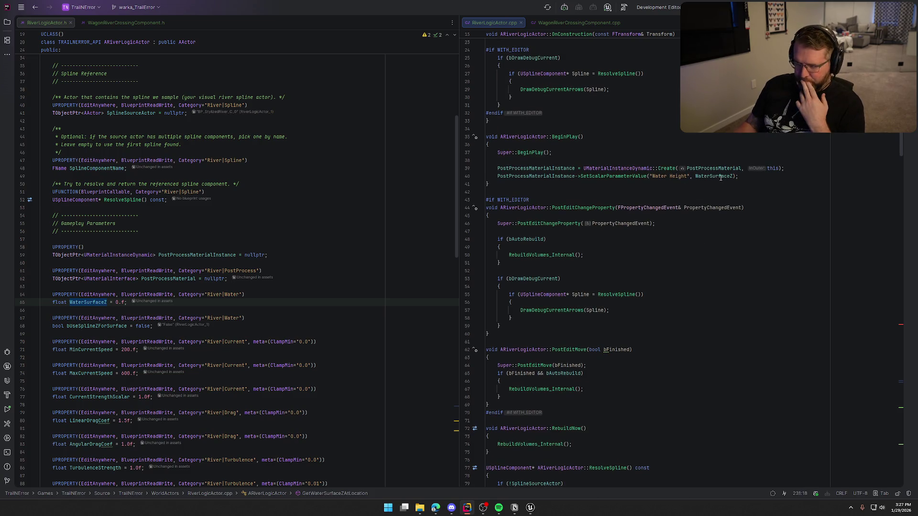
double_click(715, 176)
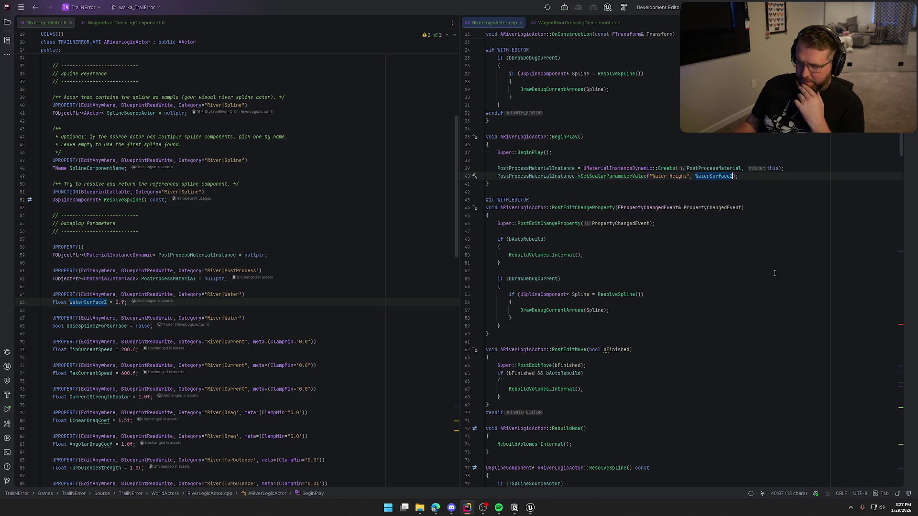
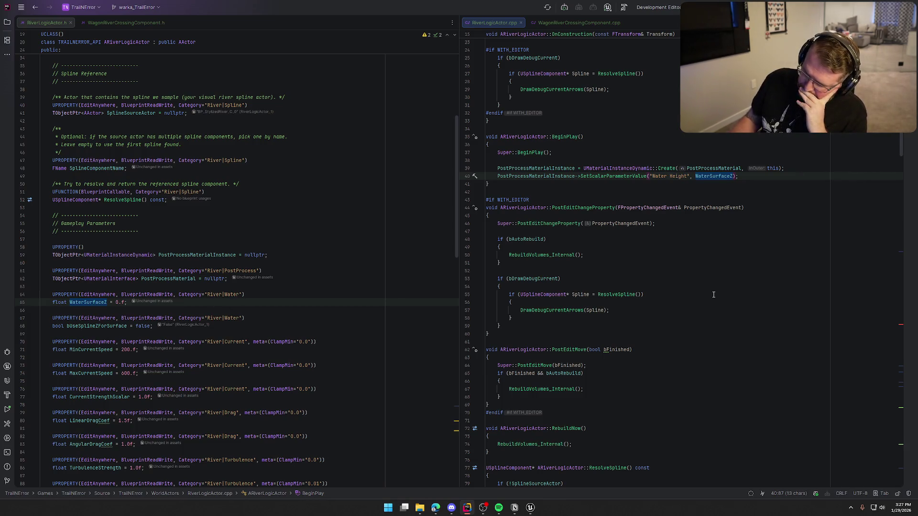
Add an if (GeneratedVolumes[0]) condition with an opening brace below the material instance line.
scroll(597, 322, down, 20)
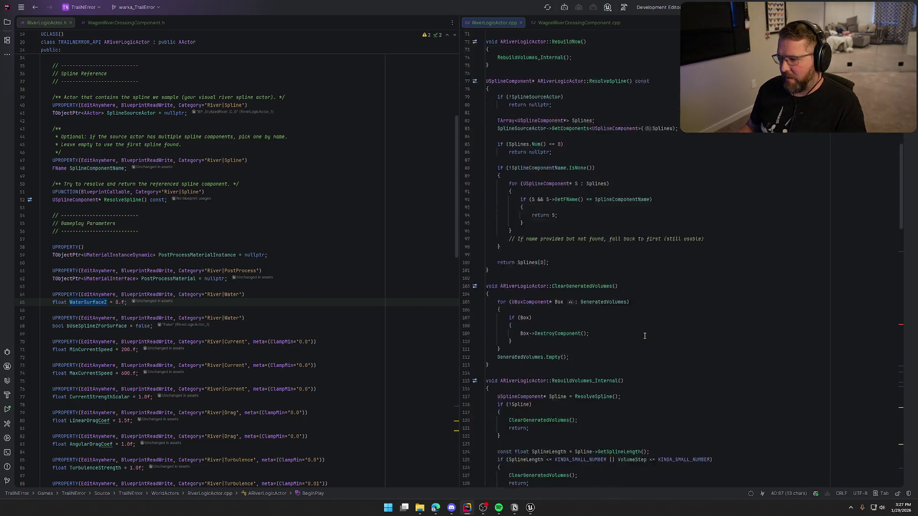
scroll(645, 336, down, 10)
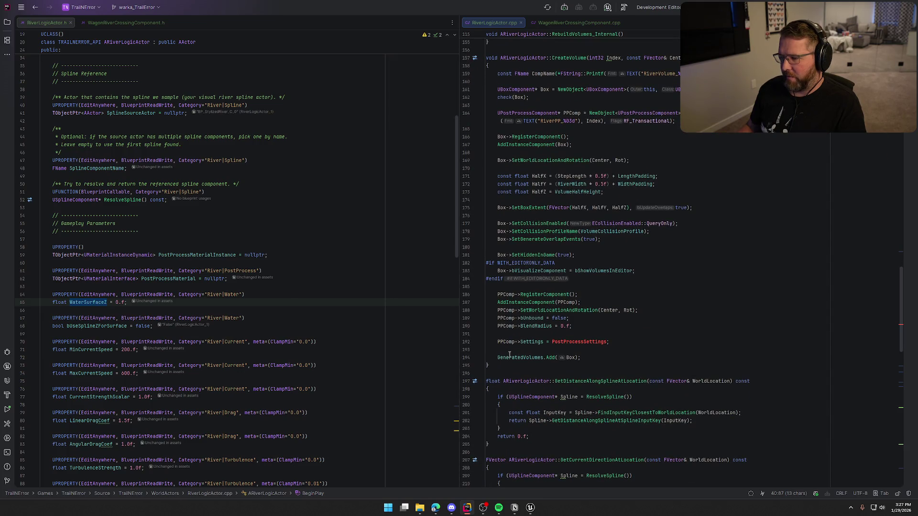
mouse_move(510, 354)
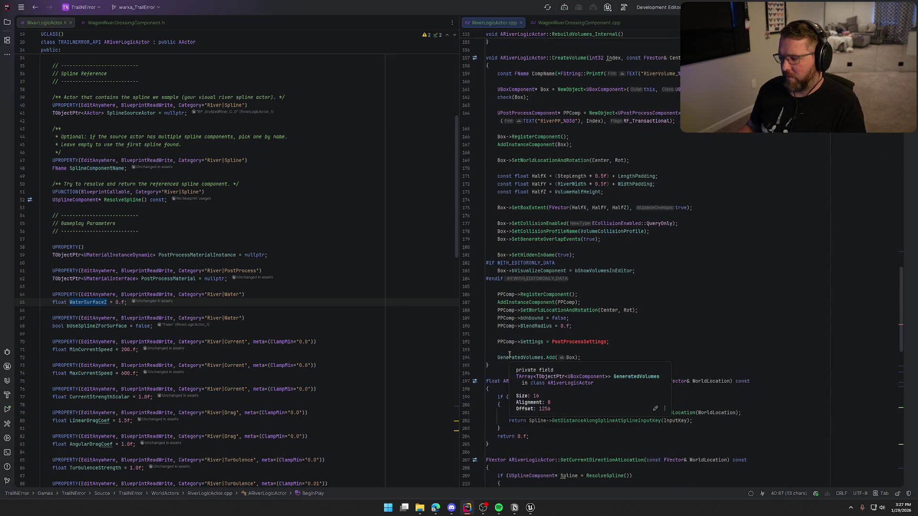
scroll(739, 333, up, 15)
scroll(739, 333, up, 12)
click(795, 191)
key(Return)
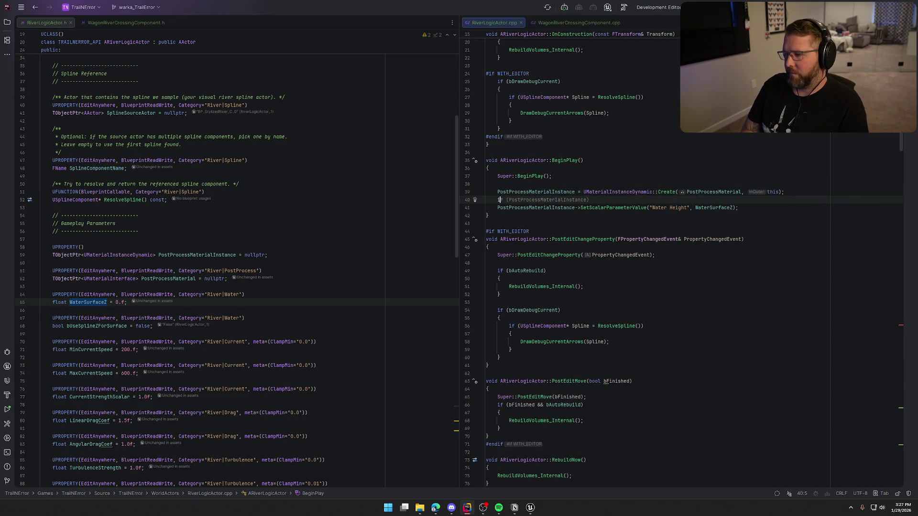
text(if (f (GeneratedVolumes)
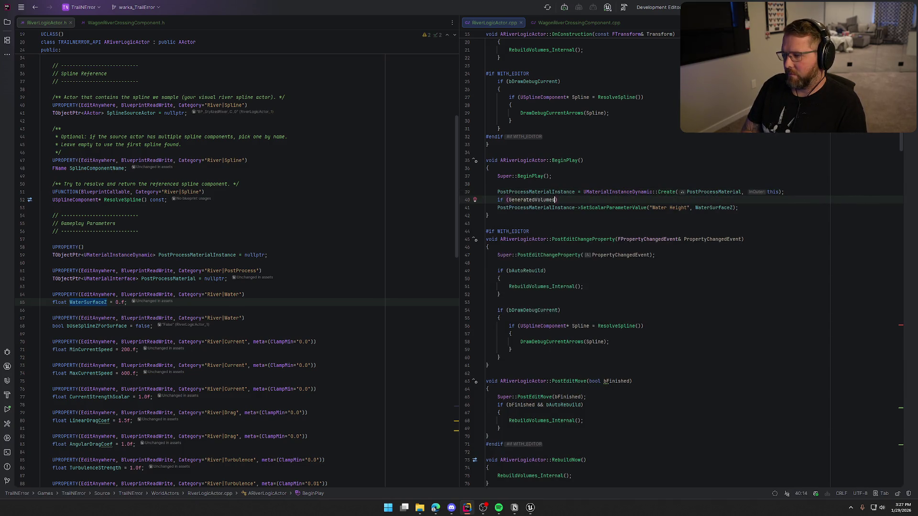
text([0])
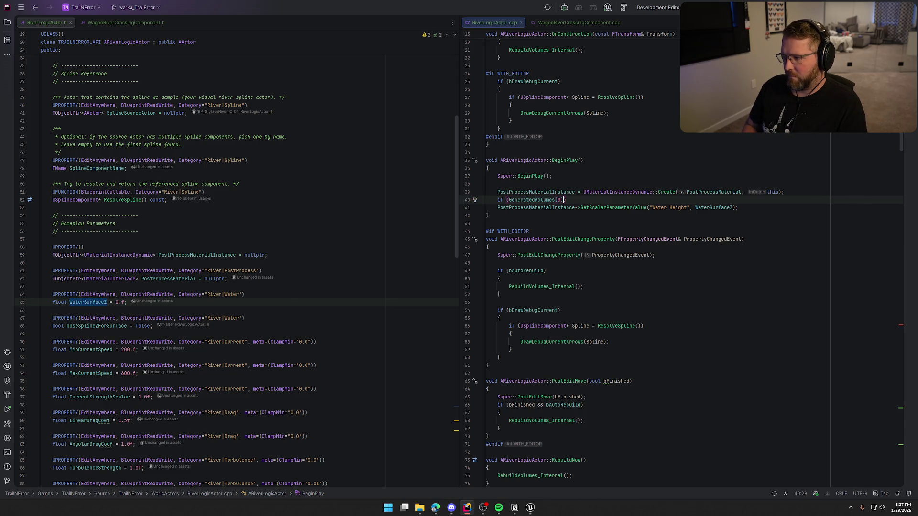
text())
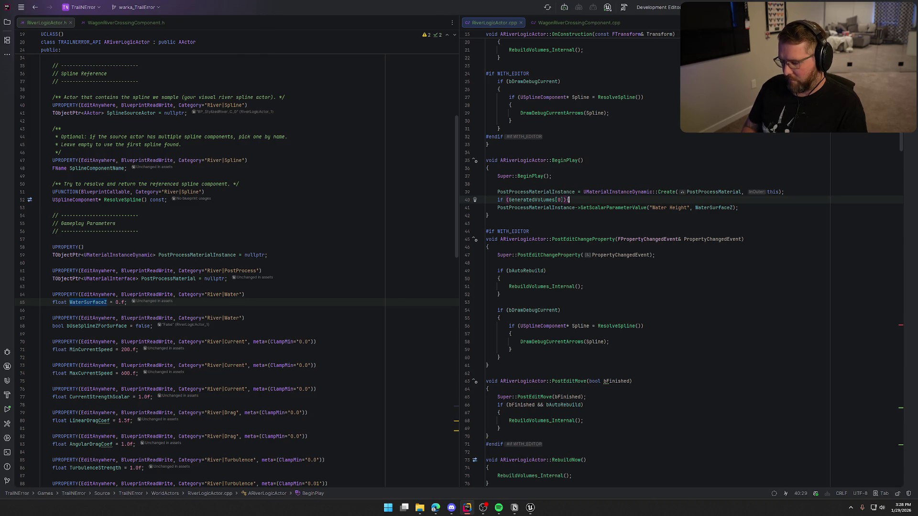
key(Return)
text({)
Change the condition to GeneratedVolumes.Num() > 1.
key(Return)
Move the Water Height parameter call inside the new block and tidy its indentation.
key(Down)
key(Down)
key(alt+shift+Up)
key(alt+shift+Up)
key(Tab)
key(Down)
key(BackSpace)
key(Up)
key(Up)
key(Left)
key(Left)
key(BackSpace)
key(BackSpace)
text(.Num)
key(Return)
text(== 0)
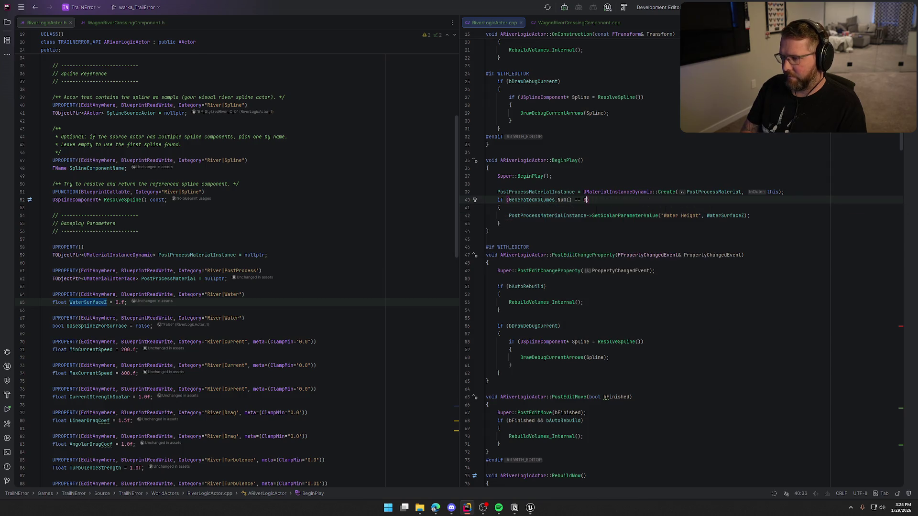
key(BackSpace)
key(BackSpace)
key(BackSpace)
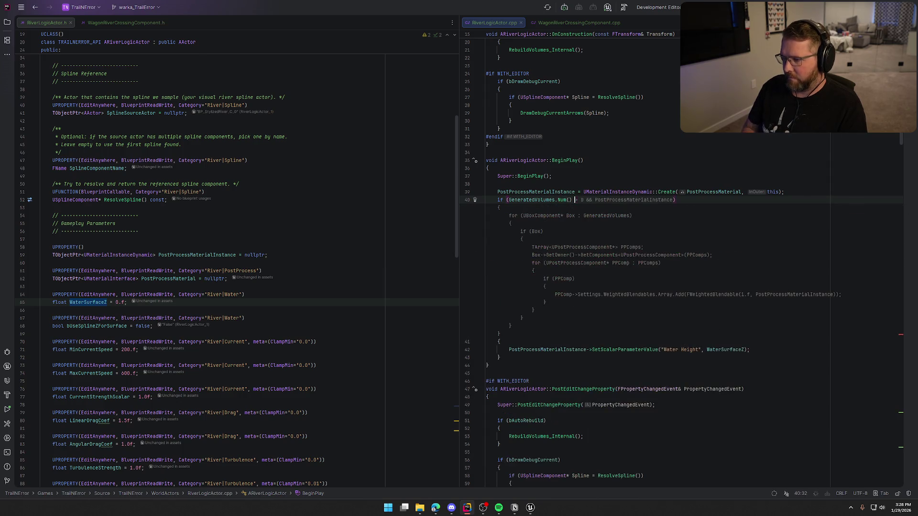
text(> 1)
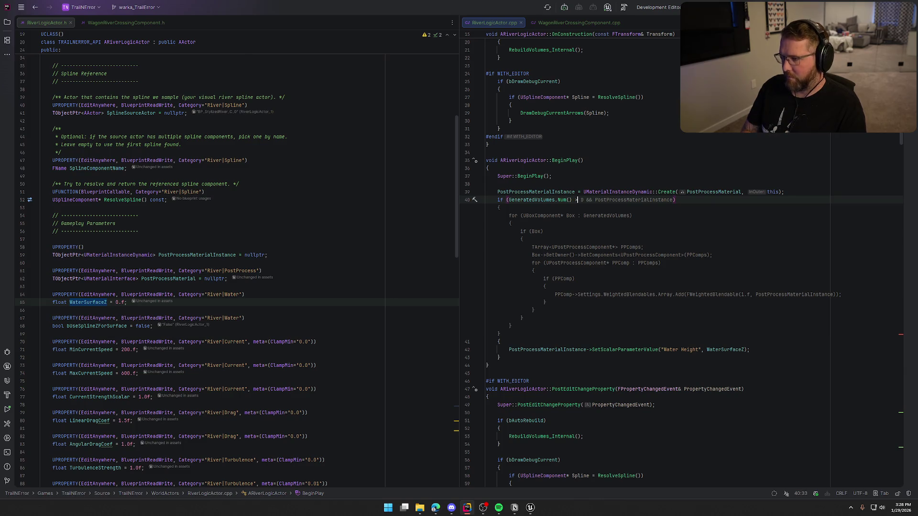
click(499, 207)
Replace the WaterSurfaceZ argument with GeneratedVolumes[0]->GetComponentLocation().Z.
click(586, 216)
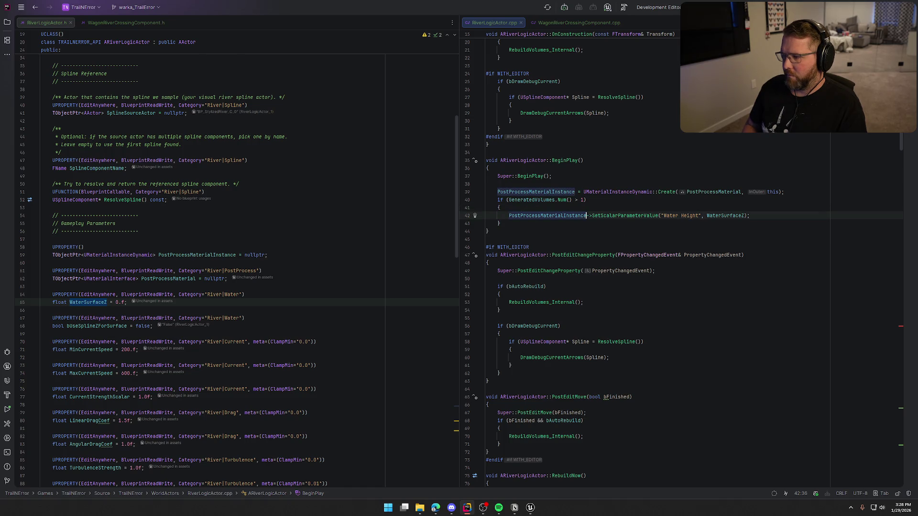
key(End)
key(BackSpace)
key(BackSpace)
key(BackSpace)
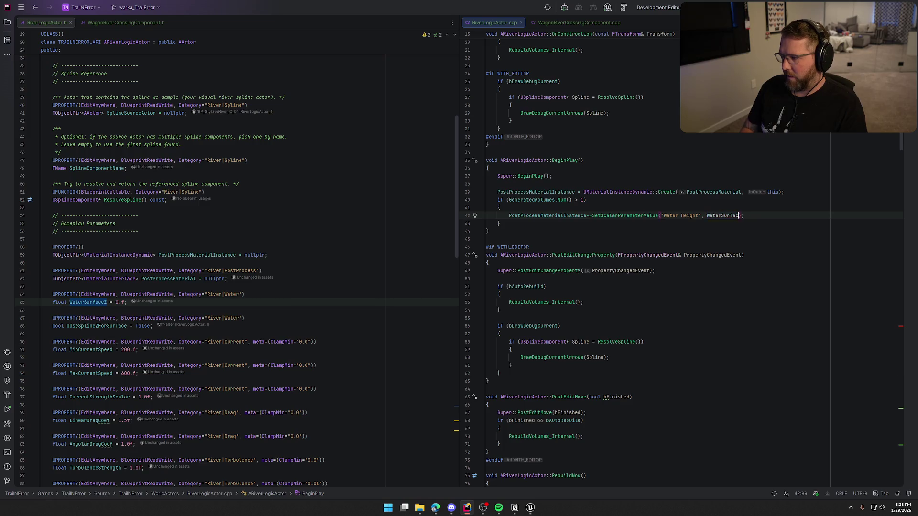
key(BackSpace)
text(Gen)
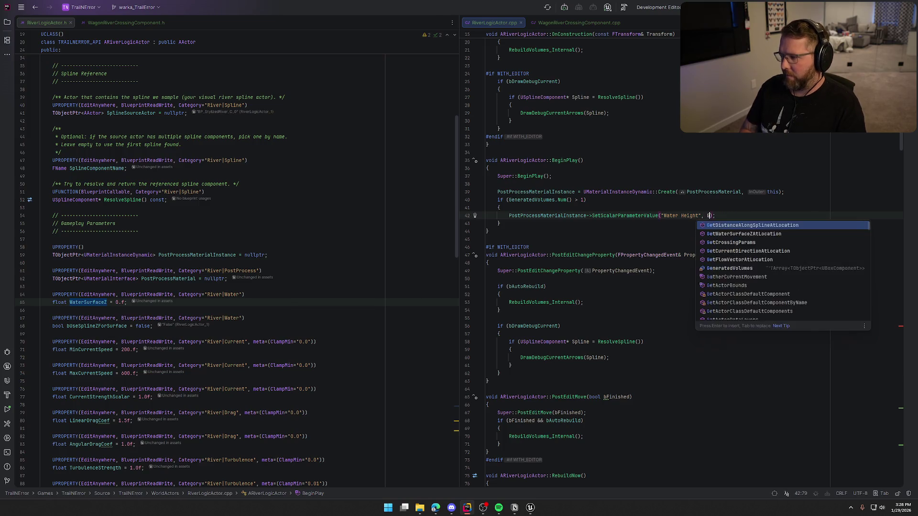
key(Return)
text(.Num)
key(Return)
key(BackSpace)
key(BackSpace)
key(BackSpace)
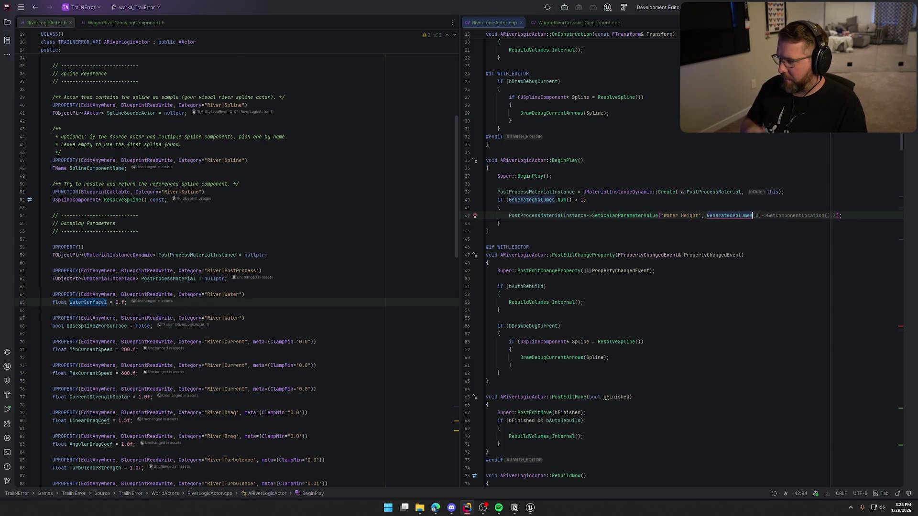
key(Tab)
click(833, 216)
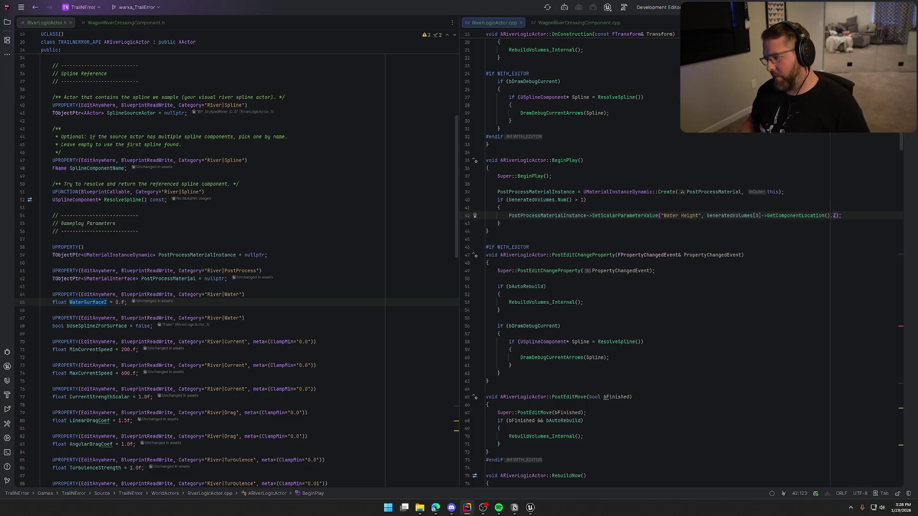
Find and select the VolumeHalfHeight field in the code.
scroll(722, 372, down, 15)
scroll(722, 372, down, 12)
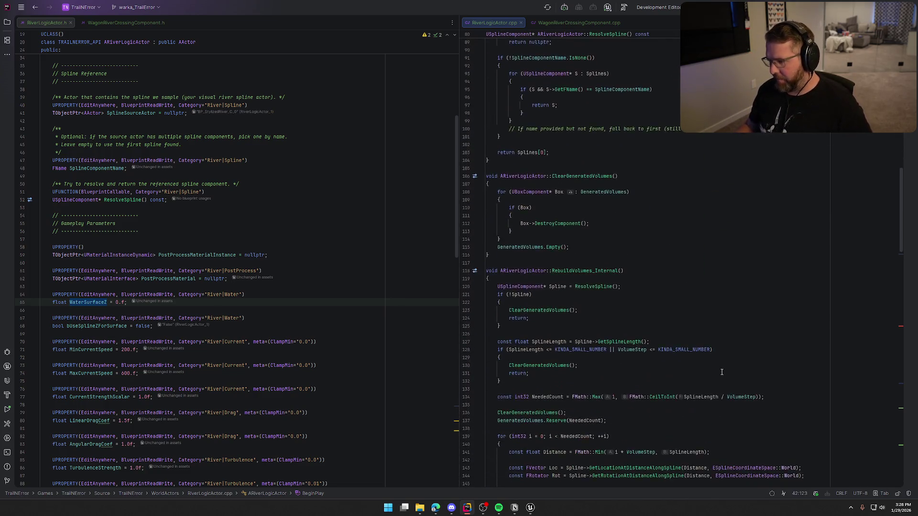
scroll(755, 367, down, 9)
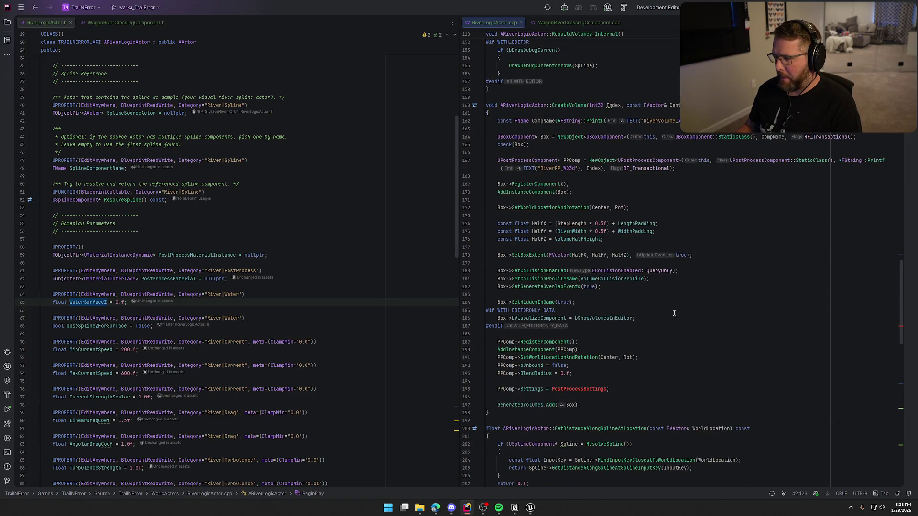
mouse_move(584, 242)
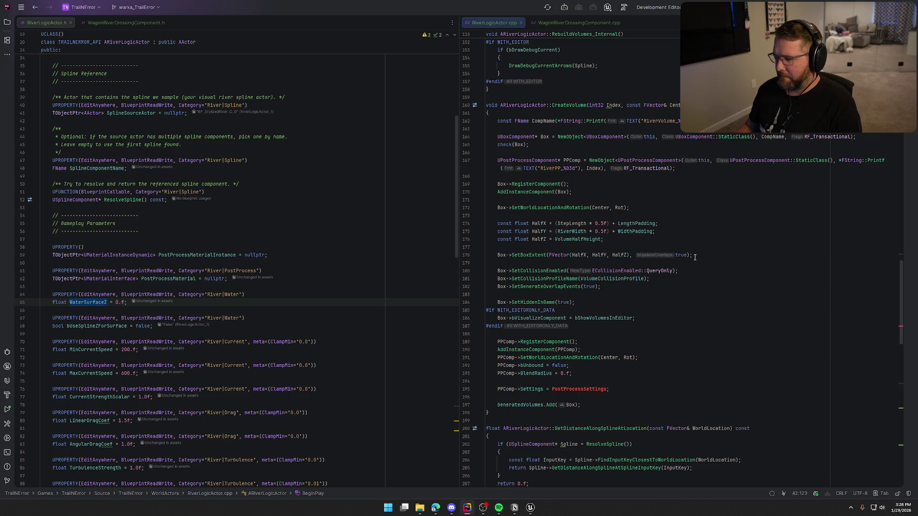
scroll(695, 259, up, 10)
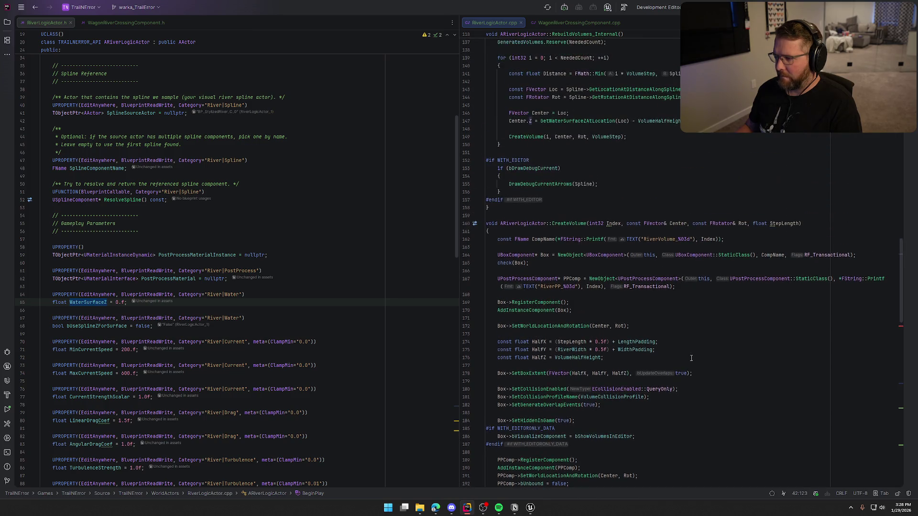
mouse_move(656, 334)
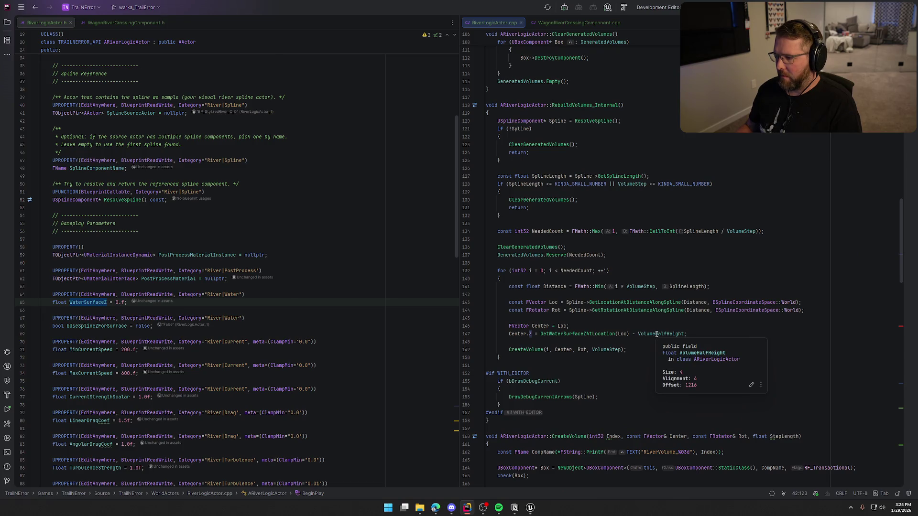
double_click(656, 335)
drag(899, 236, 899, 67)
Append + VolumeHalfHeight to the first volume's Z in the Water Height argument.
click(835, 358)
text(-)
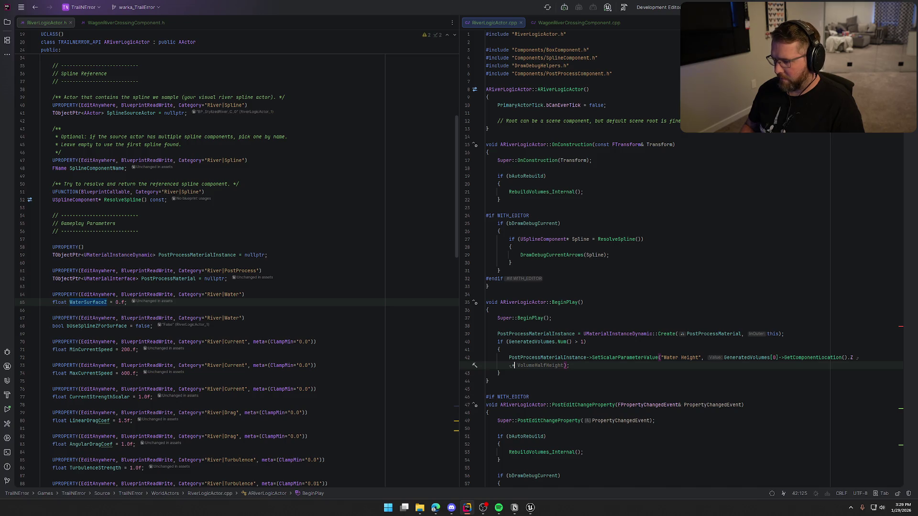
key(BackSpace)
text(+)
key(Tab)
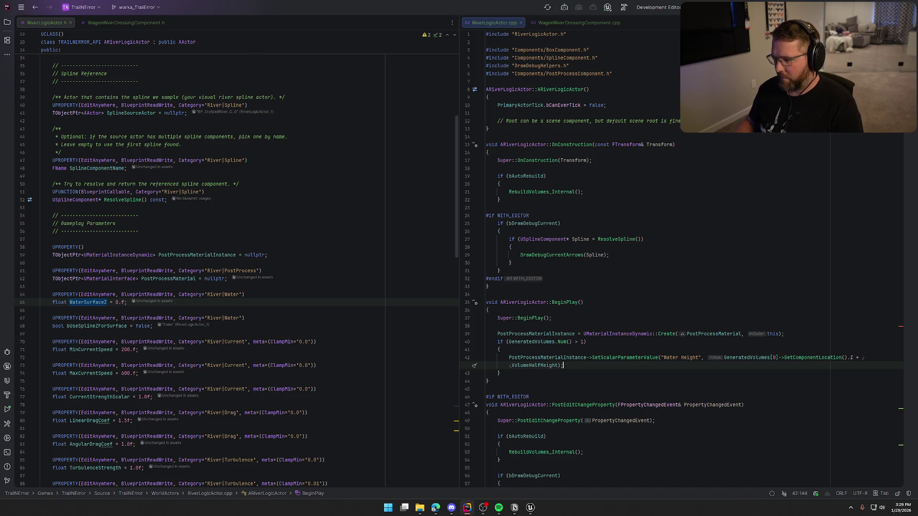
scroll(702, 404, down, 4)
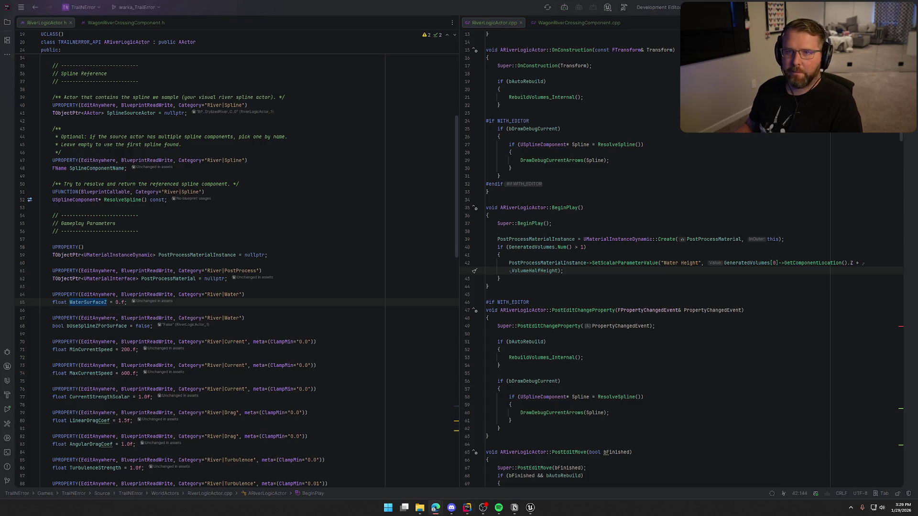
click(586, 271)
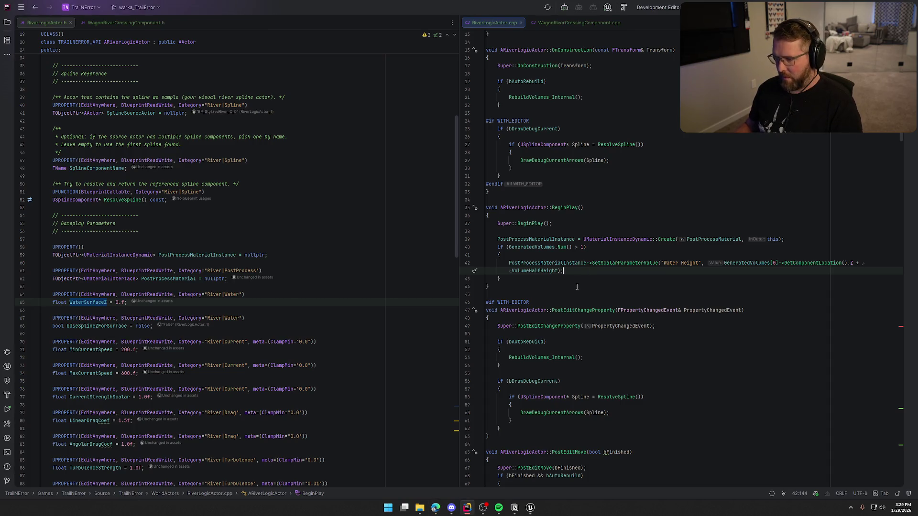
click(530, 507)
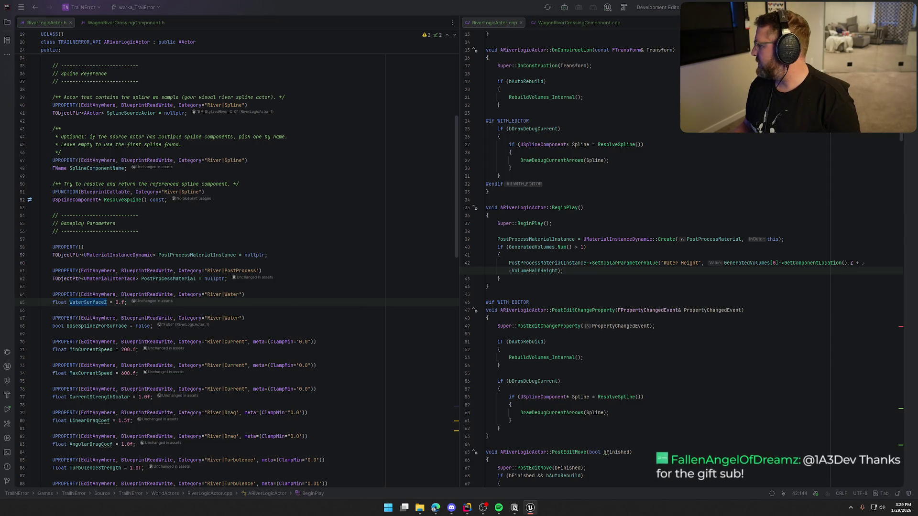
Delete the blank line above the PostProcessSettings assignment flagged with an error.
scroll(704, 286, down, 15)
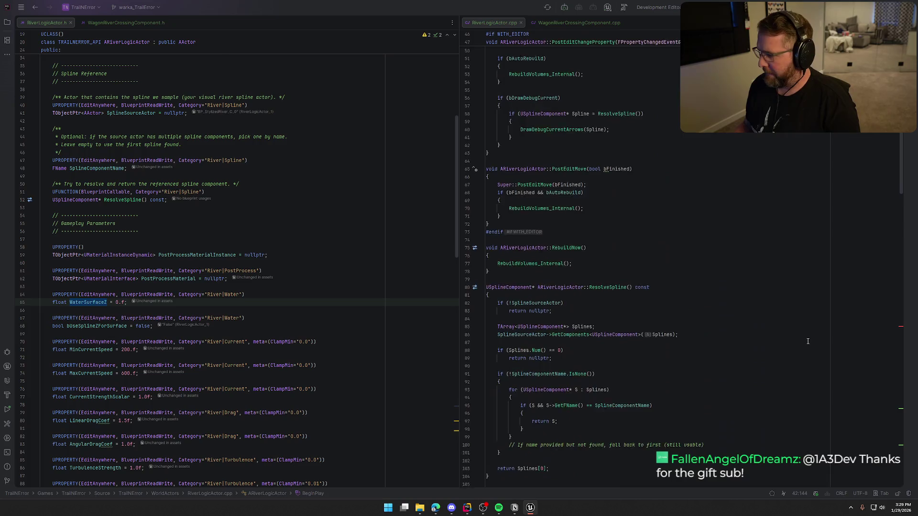
click(901, 330)
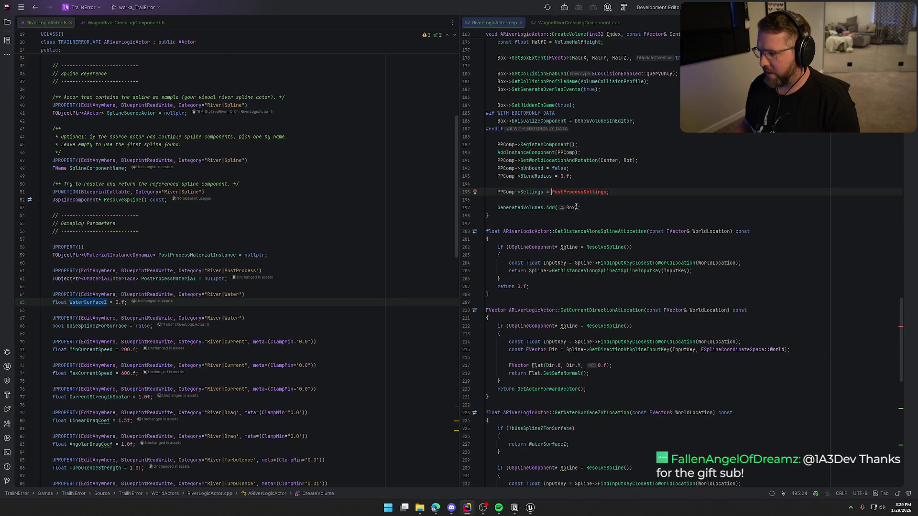
key(Up)
key(BackSpace)
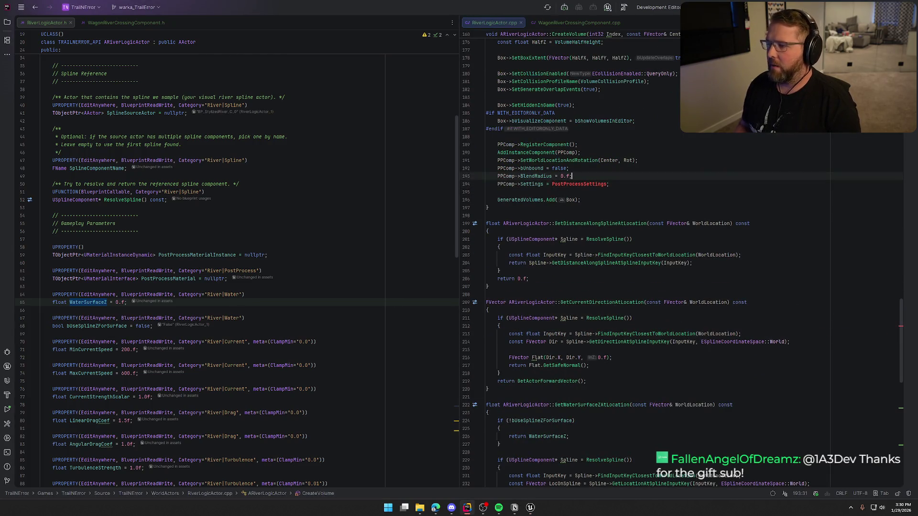
Declare FPostProcessSettings PostProcessSettings; on line 64 below PostProcessMaterial in the header.
click(227, 279)
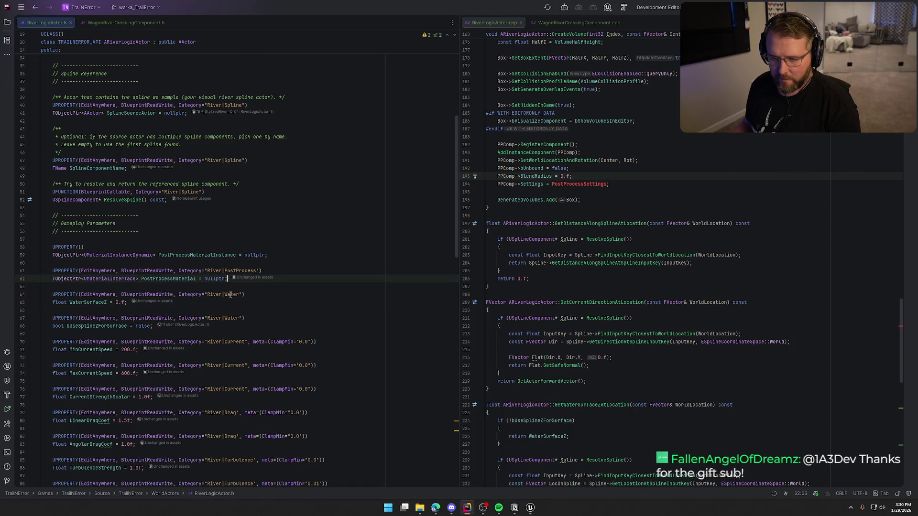
key(Return)
key(Return)
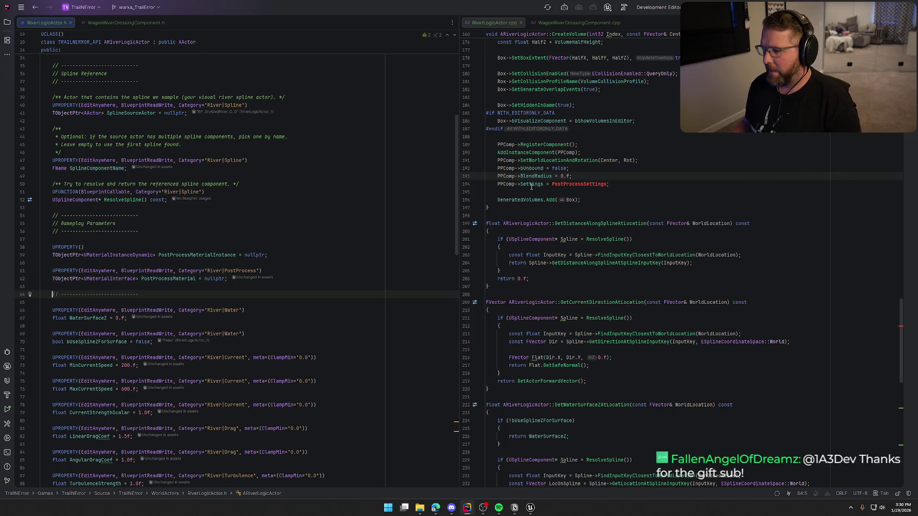
mouse_move(530, 186)
text(FPostPr)
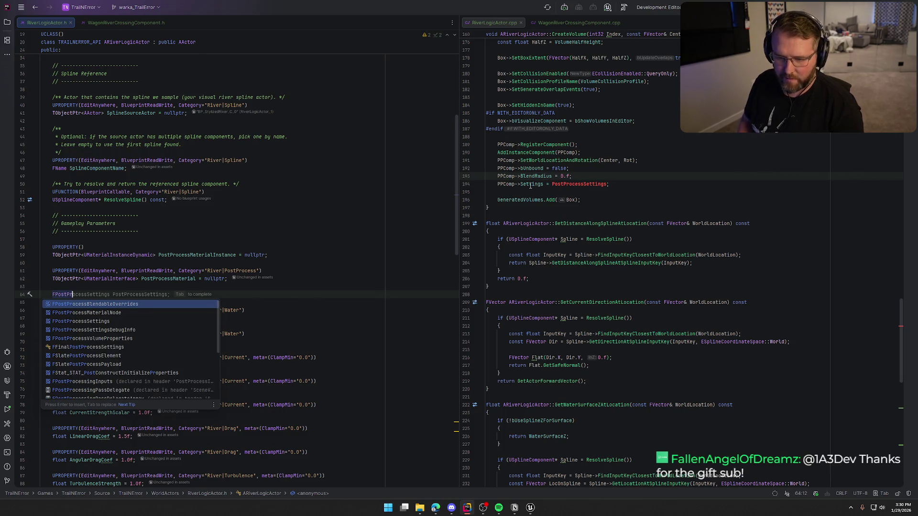
key(Down)
key(Down)
key(Return)
key(Tab)
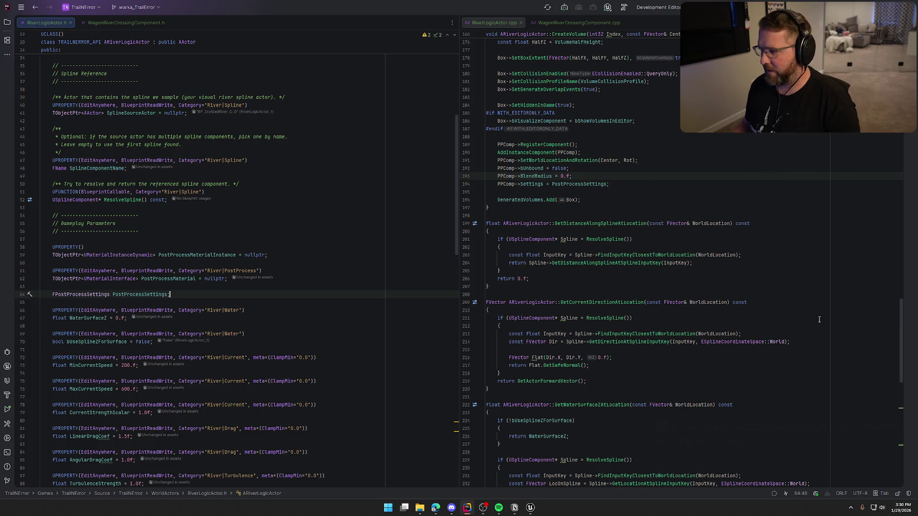
scroll(643, 305, up, 15)
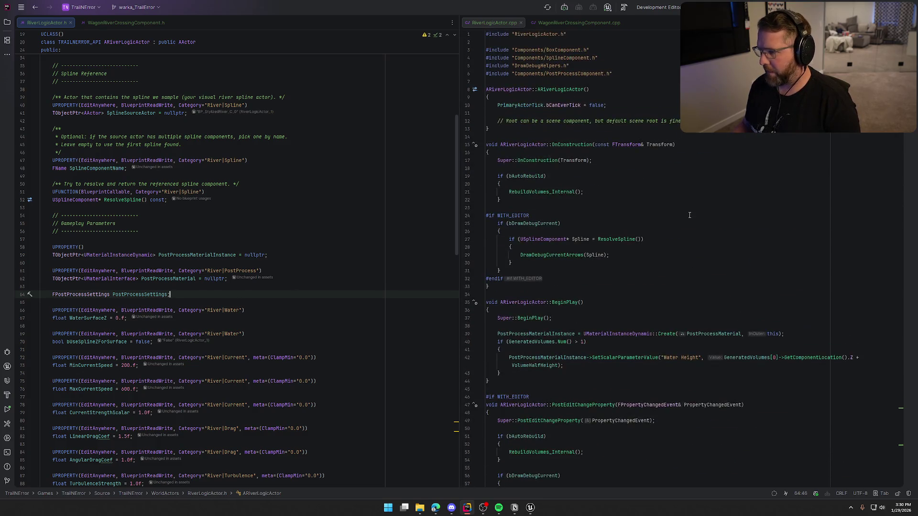
scroll(597, 263, up, 4)
Add a PostProcessSettings.AddBlendable(PostProcessMaterialInstance) line at the end of BeginPlay.
click(566, 208)
key(Return)
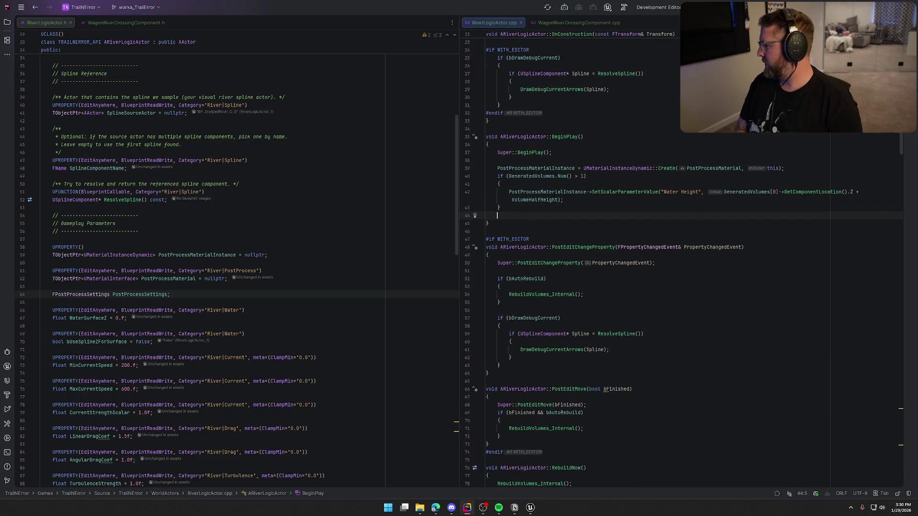
text(PostPr)
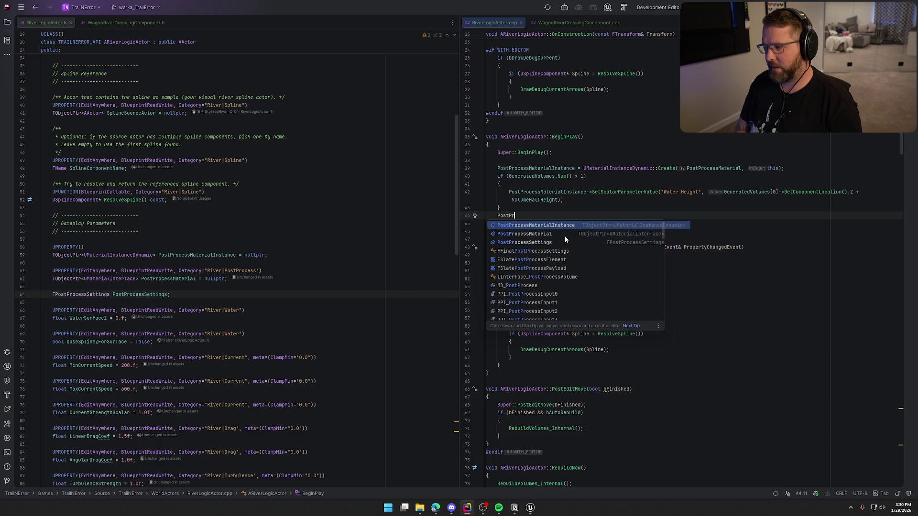
key(Down)
key(Down)
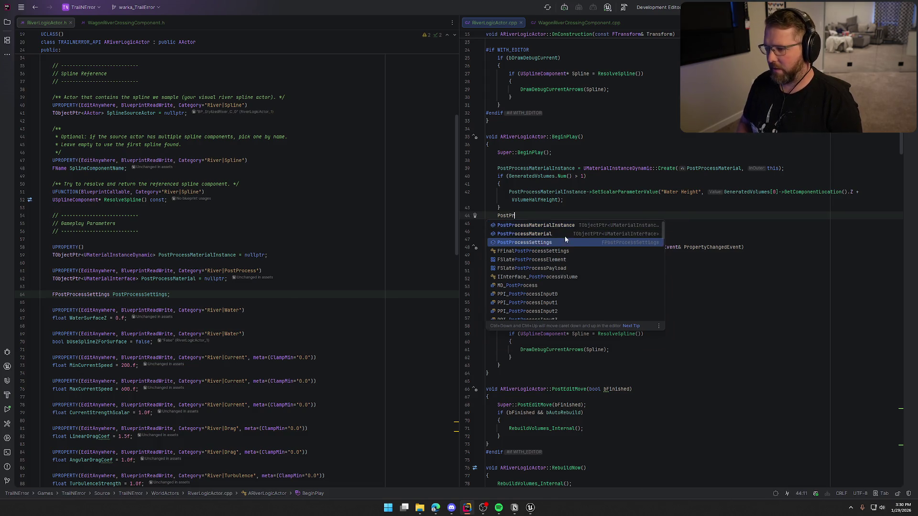
key(Return)
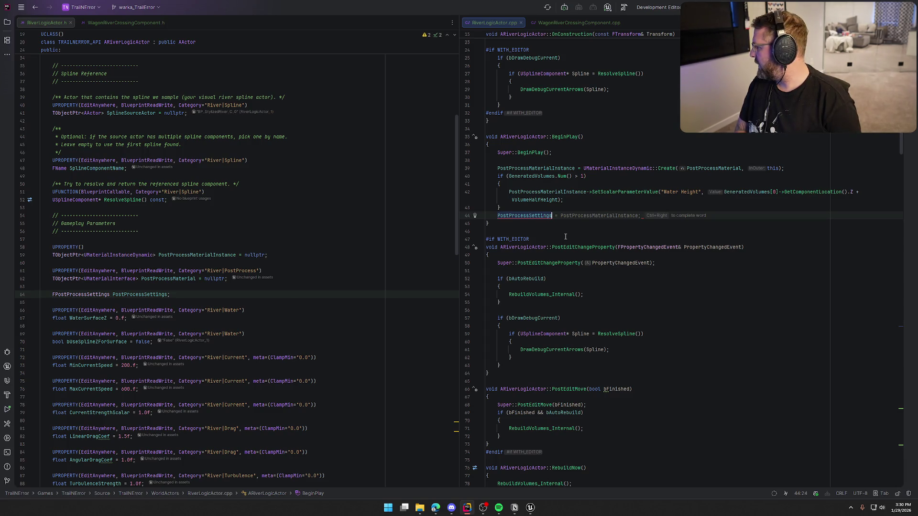
text(-)
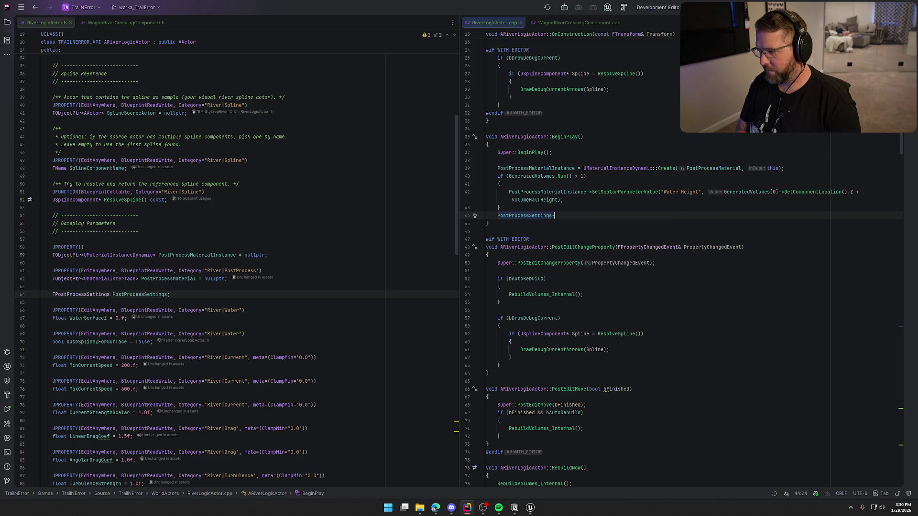
text(>)
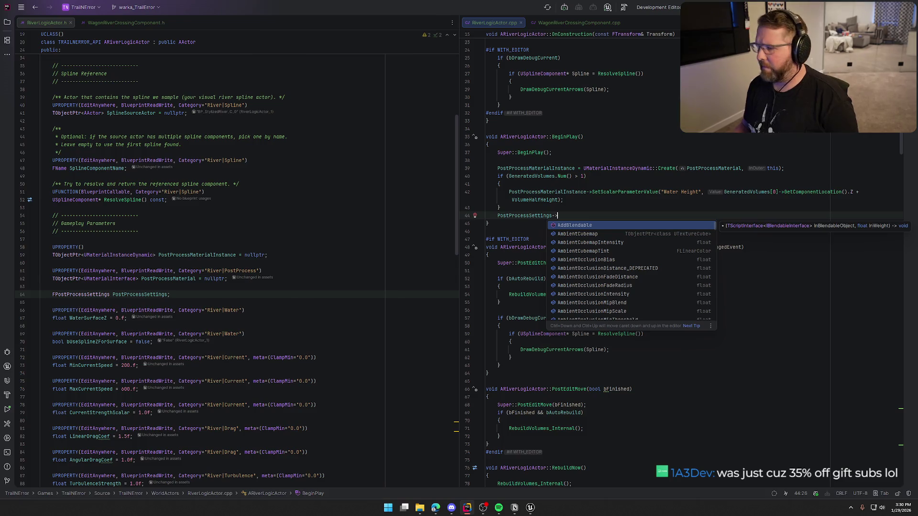
key(Return)
key(Return)
text(;)
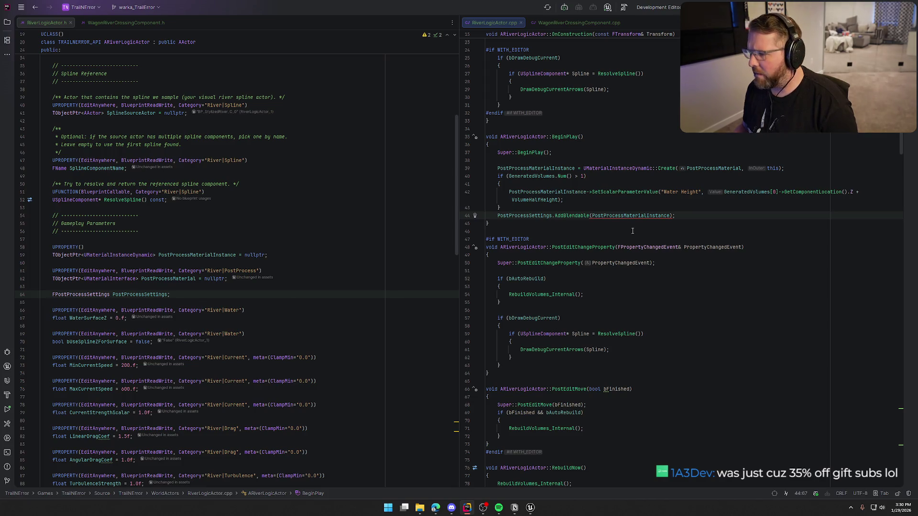
Give the AddBlendable call a weight argument of 1.f.
mouse_move(628, 216)
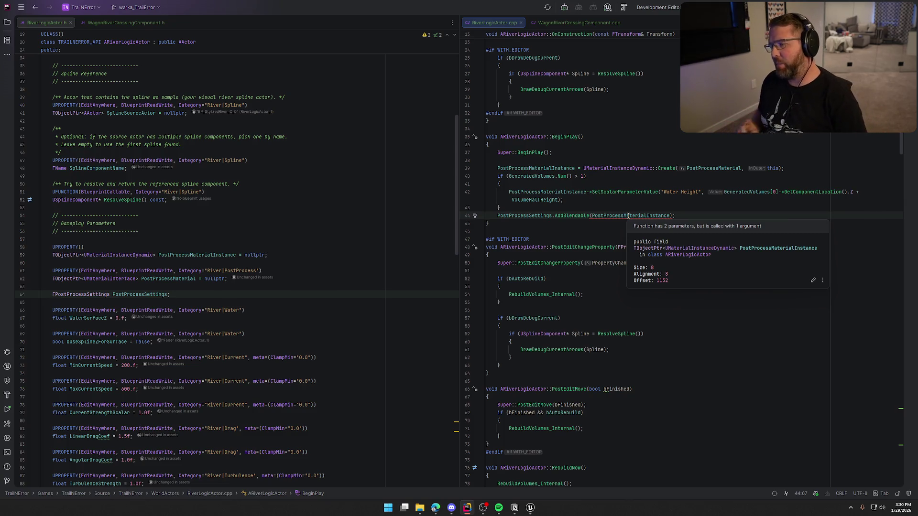
mouse_move(576, 216)
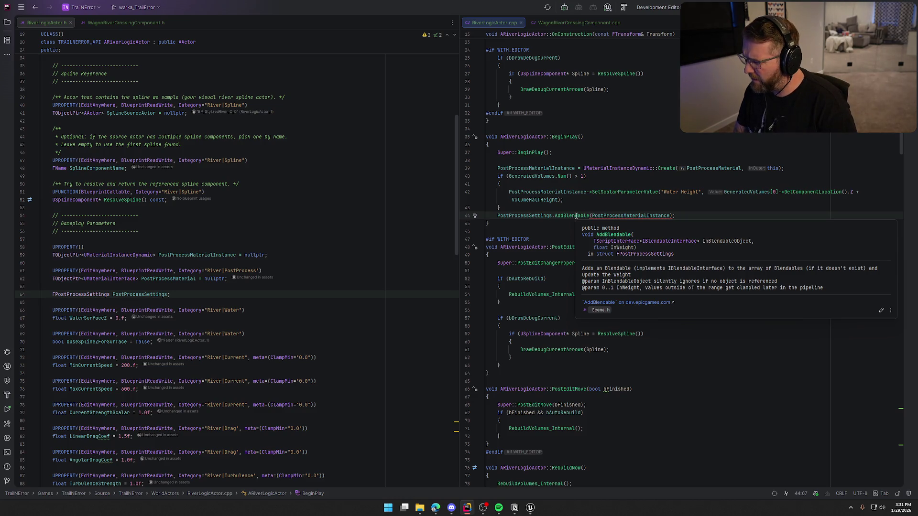
click(670, 216)
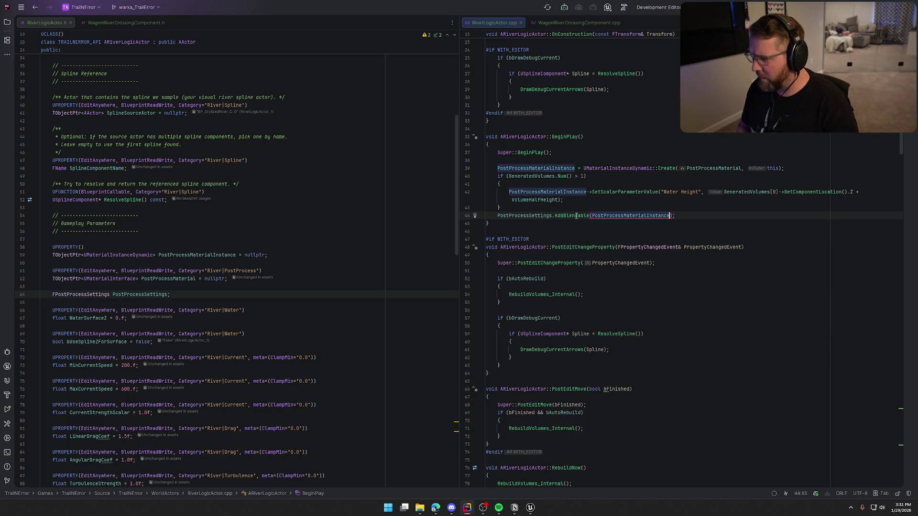
text(, 1.f)
key(Tab)
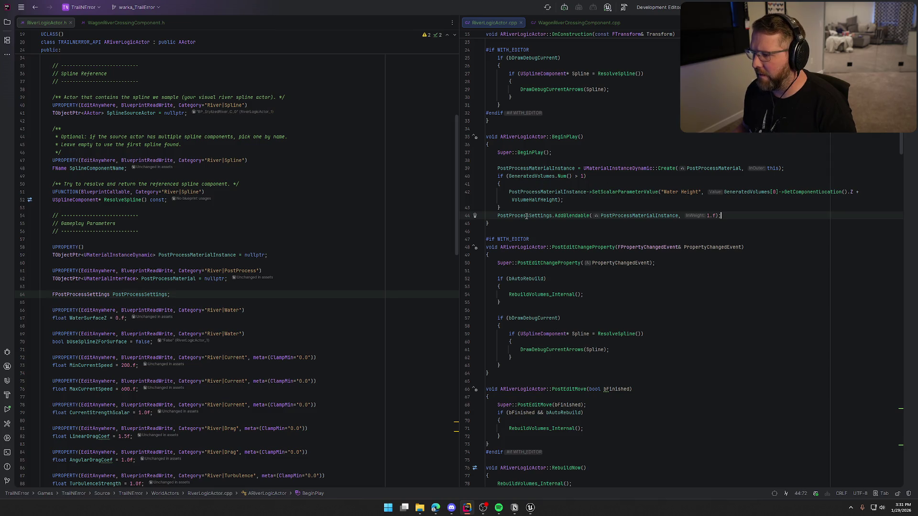
scroll(894, 230, down, 15)
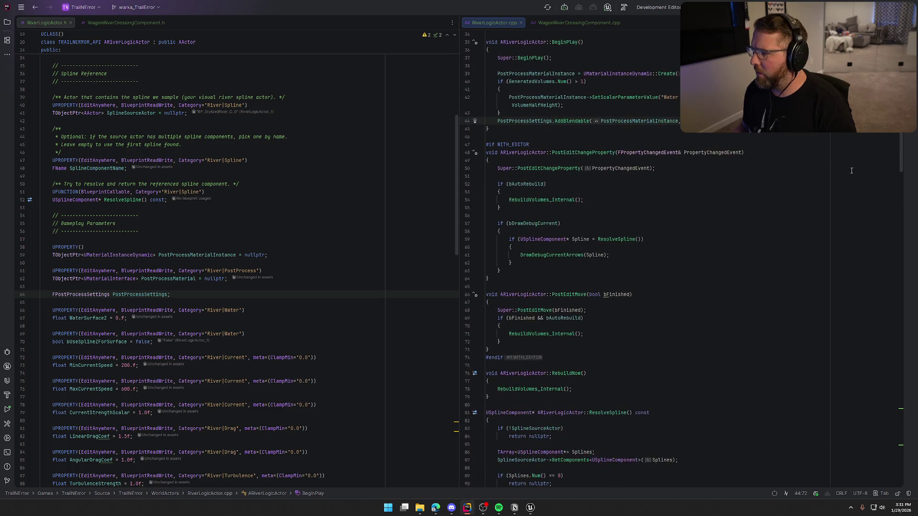
Locate PPComp's Settings assignment in CreateVolume and open a new line below it.
scroll(895, 230, down, 20)
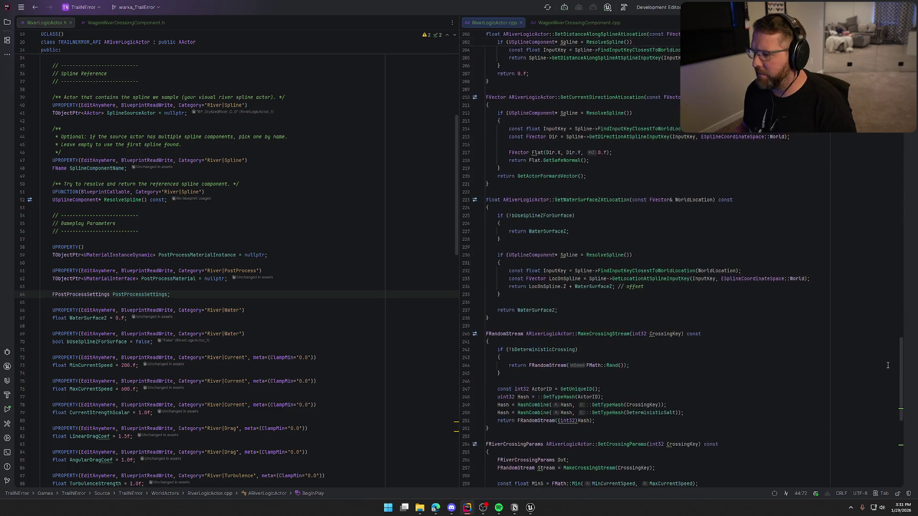
scroll(889, 429, up, 10)
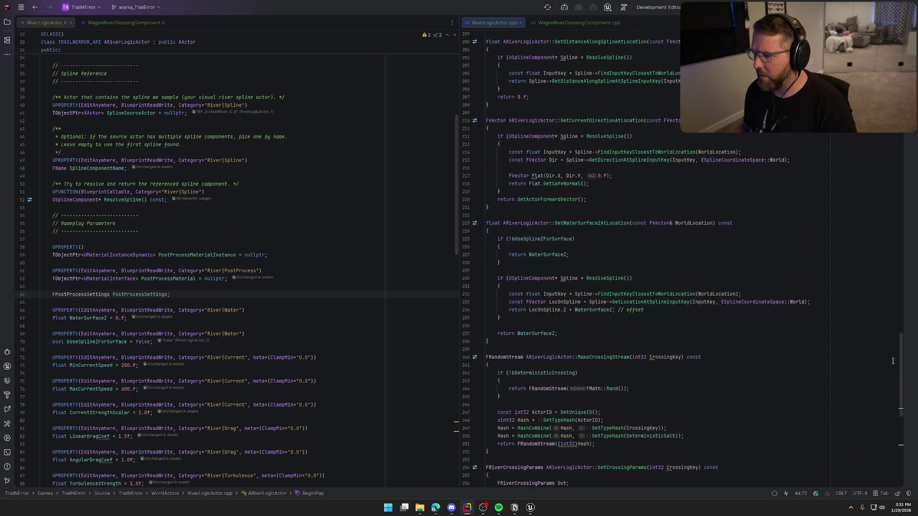
scroll(892, 361, up, 8)
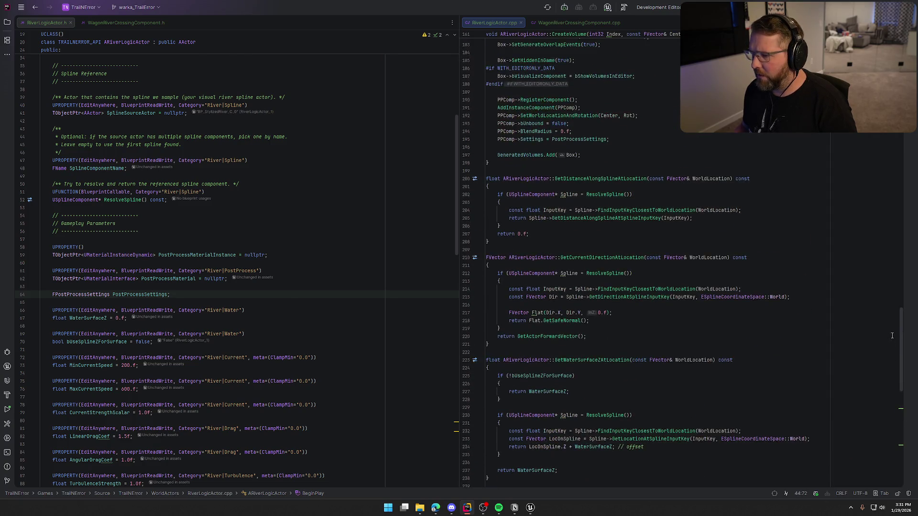
scroll(891, 306, up, 5)
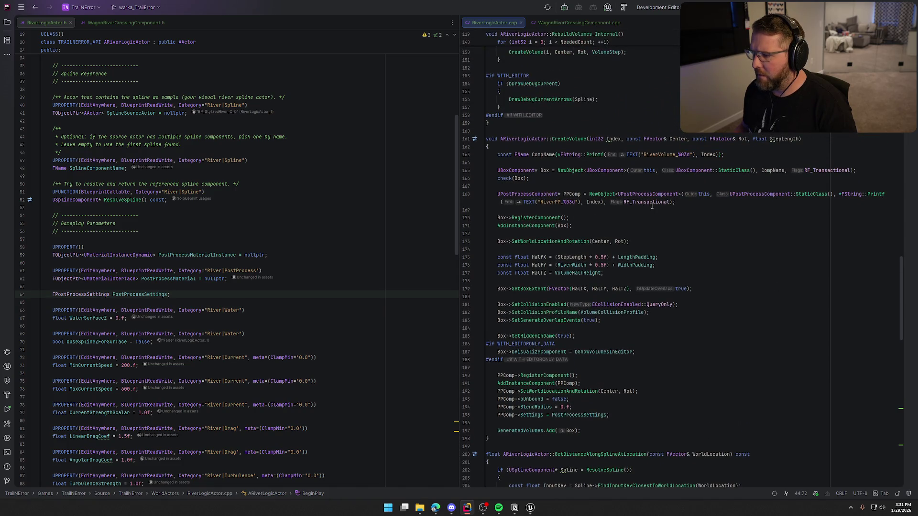
click(572, 195)
scroll(619, 231, down, 4)
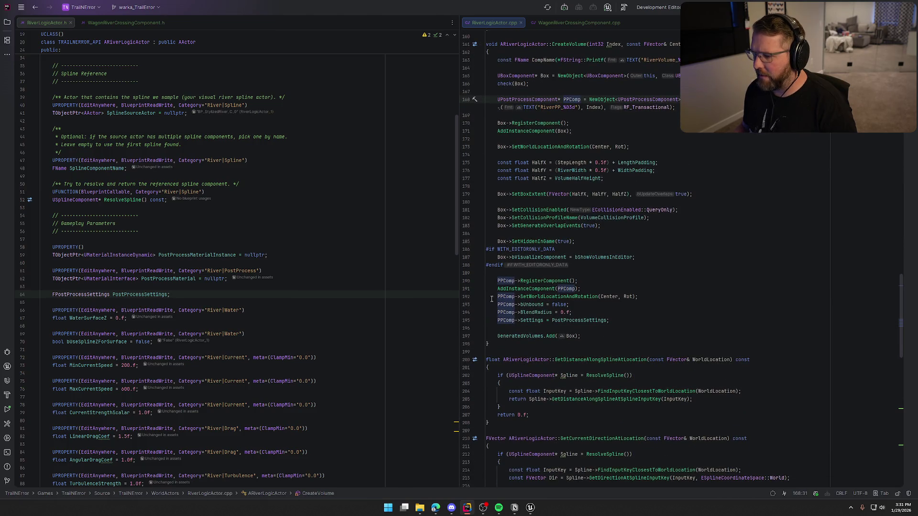
click(622, 320)
key(Return)
Add PPComp->SetupAttachment(Box); after the Settings assignment.
text(PPComp->S)
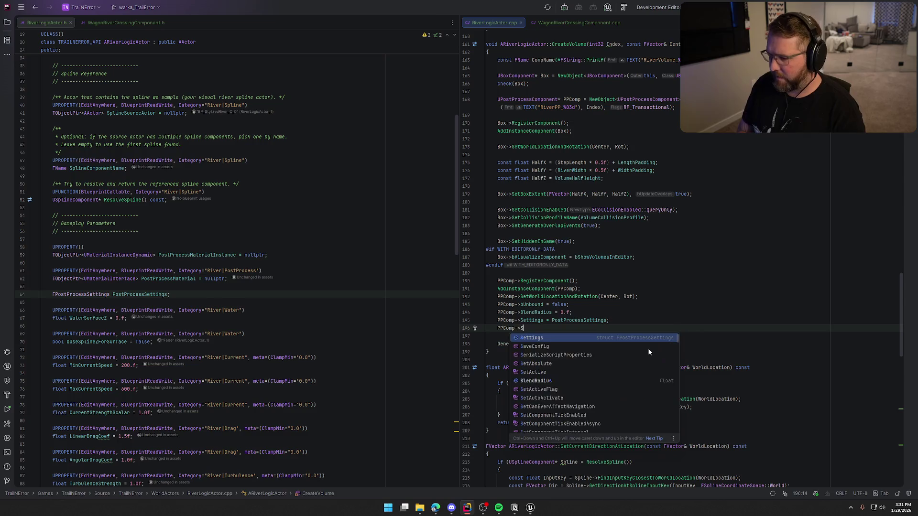
text(etup)
key(Escape)
key(Down)
key(Left)
key(BackSpace)
key(BackSpace)
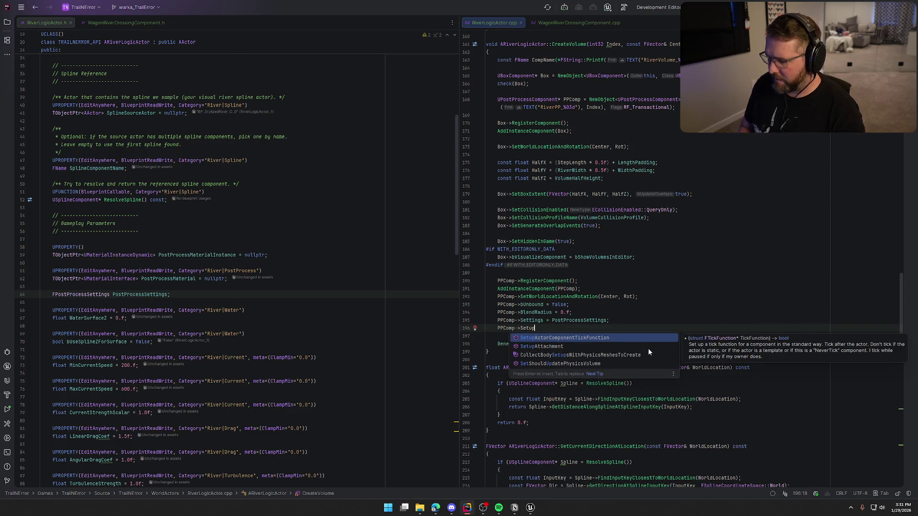
text(upAtt)
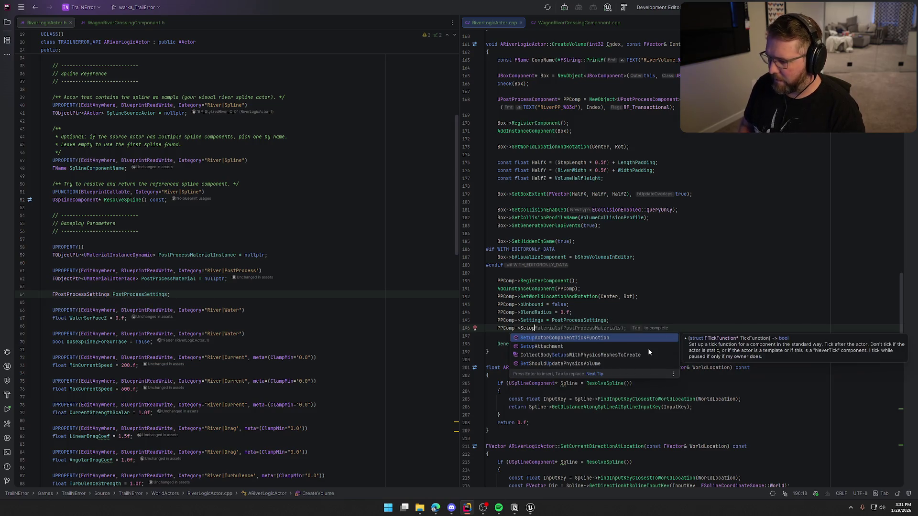
key(Return)
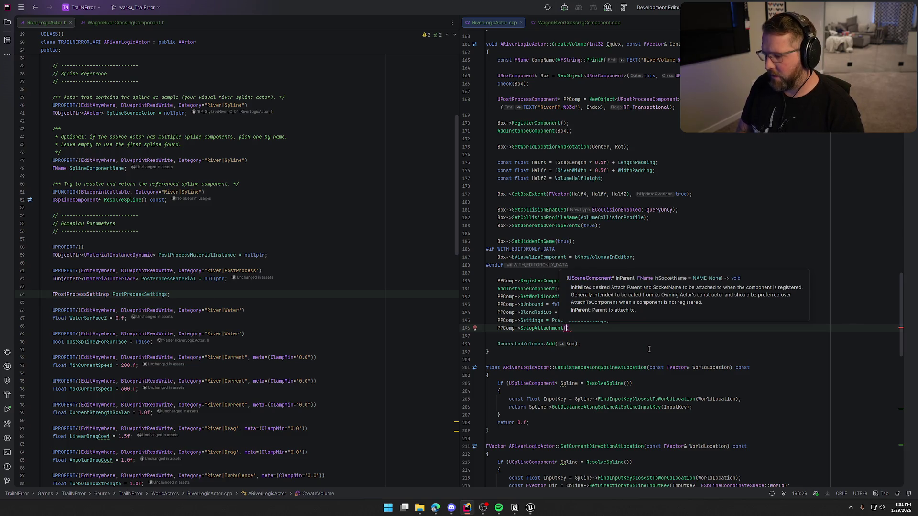
text(Box))
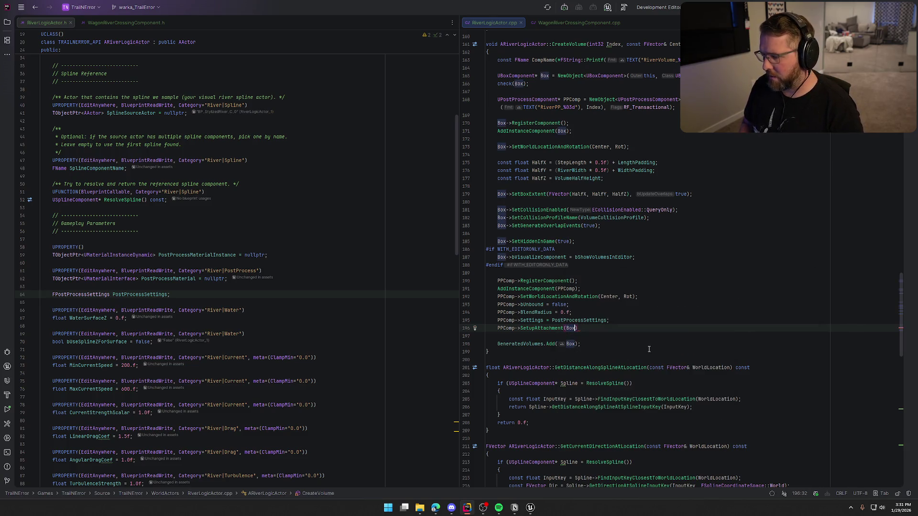
text(;)
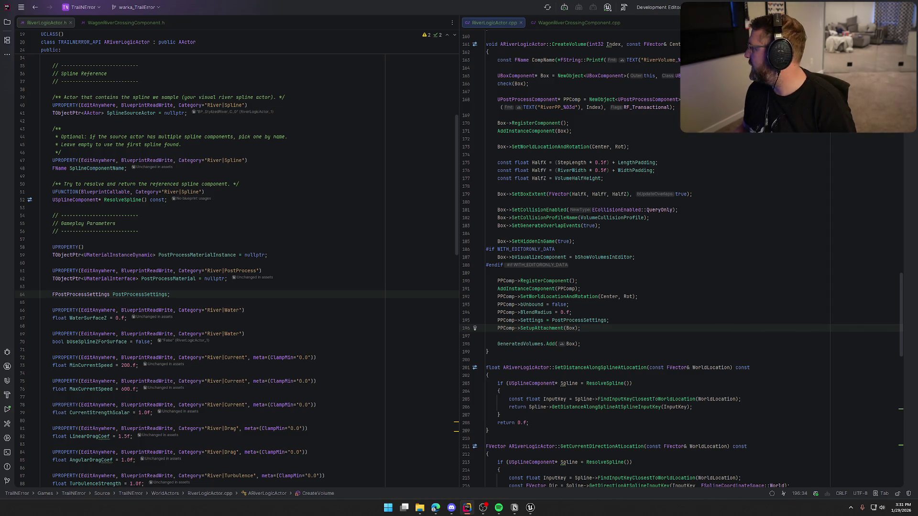
key(alt+Tab)
drag(352, 70, 466, 70)
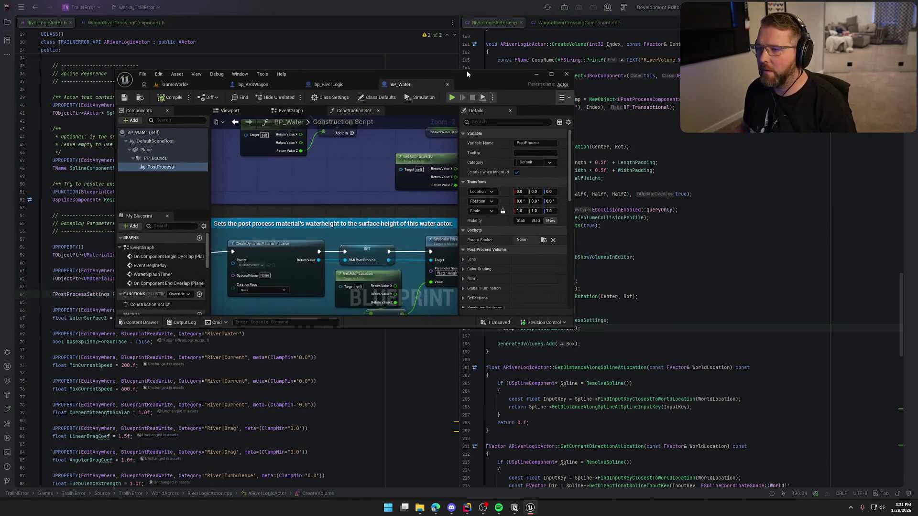
Maximize the Unreal editor and save the GameWorld map via Save Selected.
double_click(466, 71)
key(ctrl+shift+s)
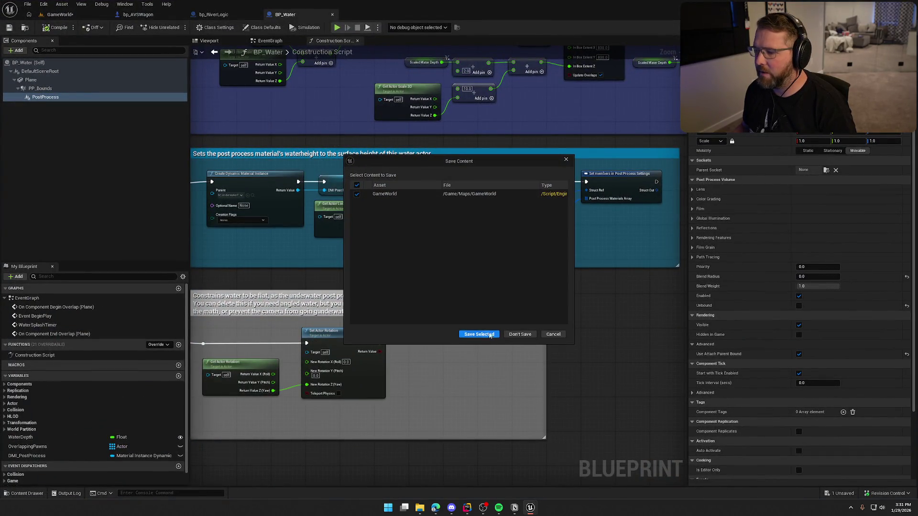
click(492, 339)
key(alt+Tab)
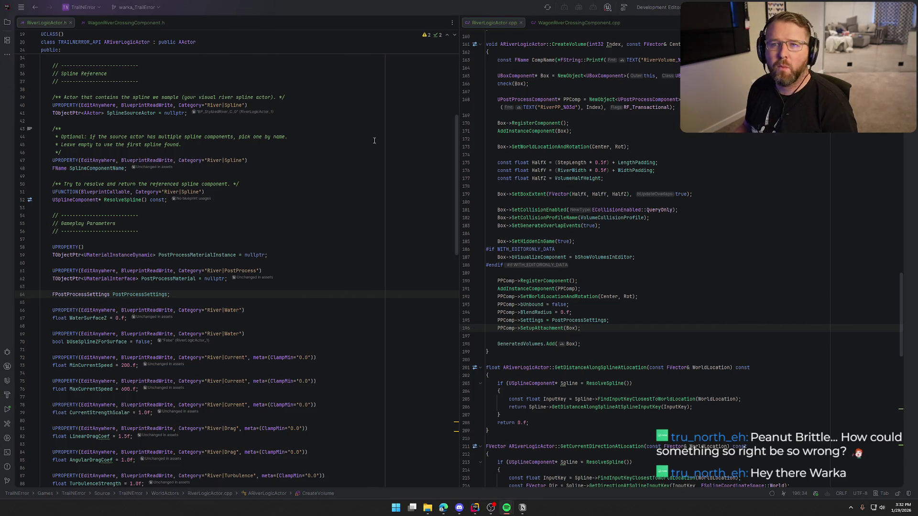
key(alt+Tab)
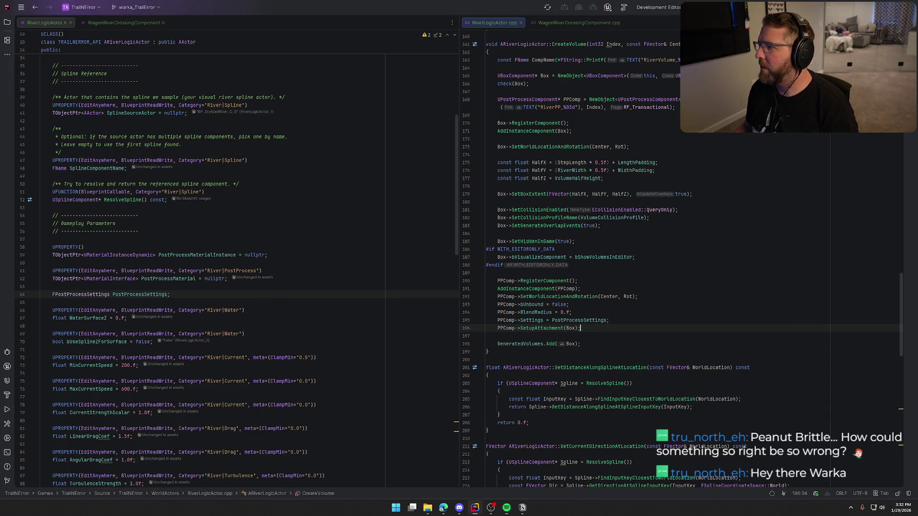
Build the TrailError solution with Ctrl+Shift+B and close the Unreal Link log panel.
key(ctrl+shift+b)
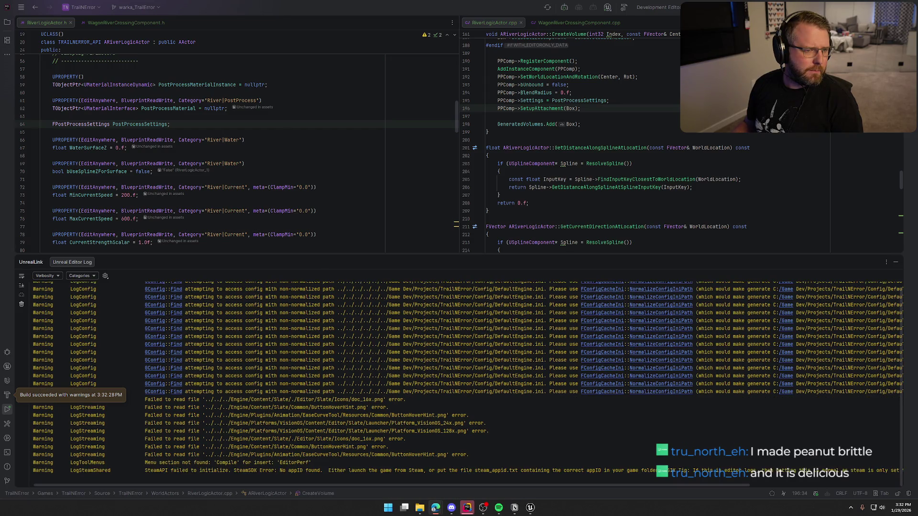
click(897, 263)
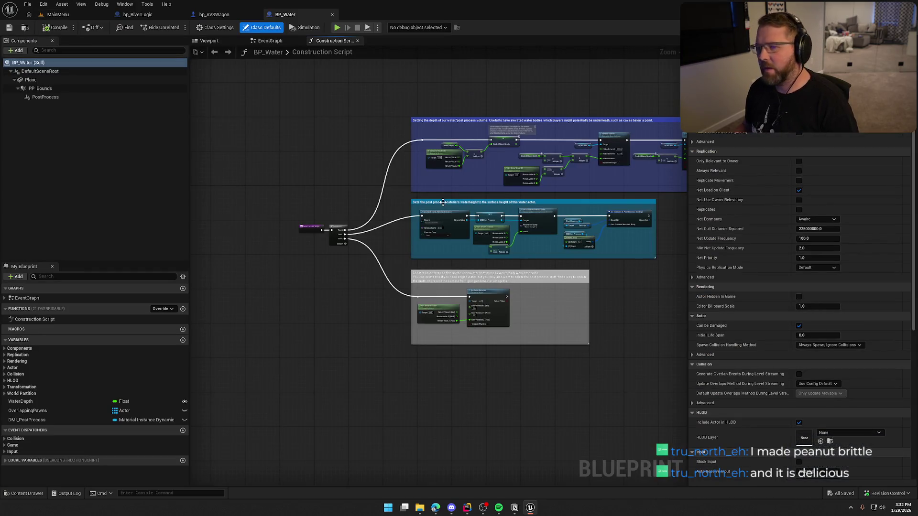
Open GameWorld from the Content Drawer and set BP_StylizedRiver's Location Z to -66.
click(58, 14)
click(24, 494)
double_click(146, 368)
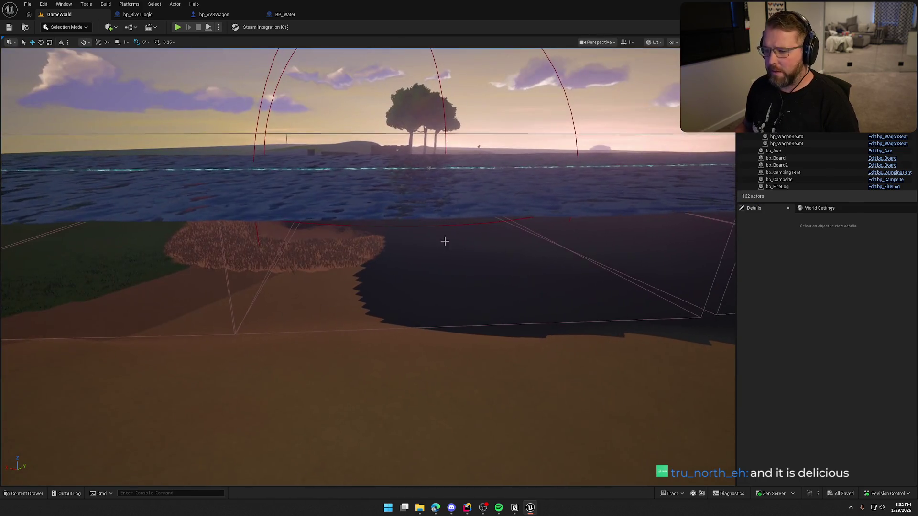
click(444, 242)
click(885, 314)
key(Return)
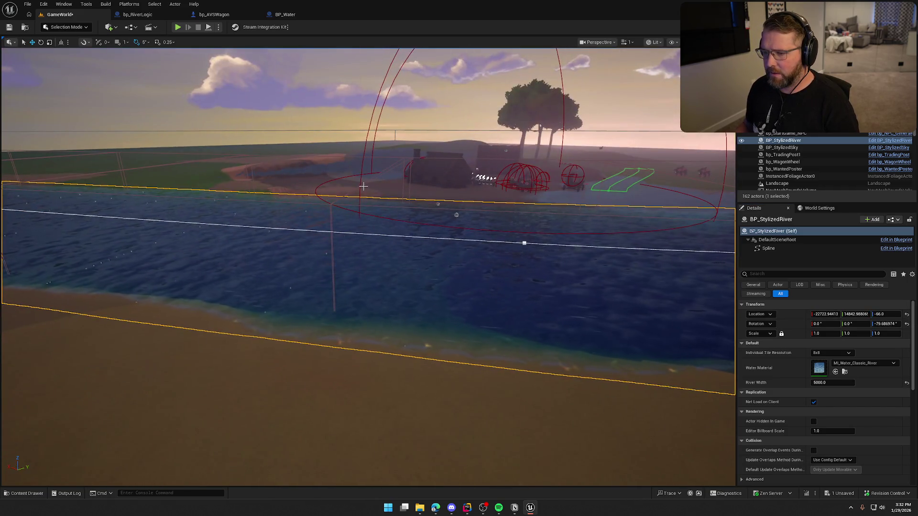
Inspect RiverLogicActor's RiverPP_030 post-process component, then start Play in Editor.
click(363, 186)
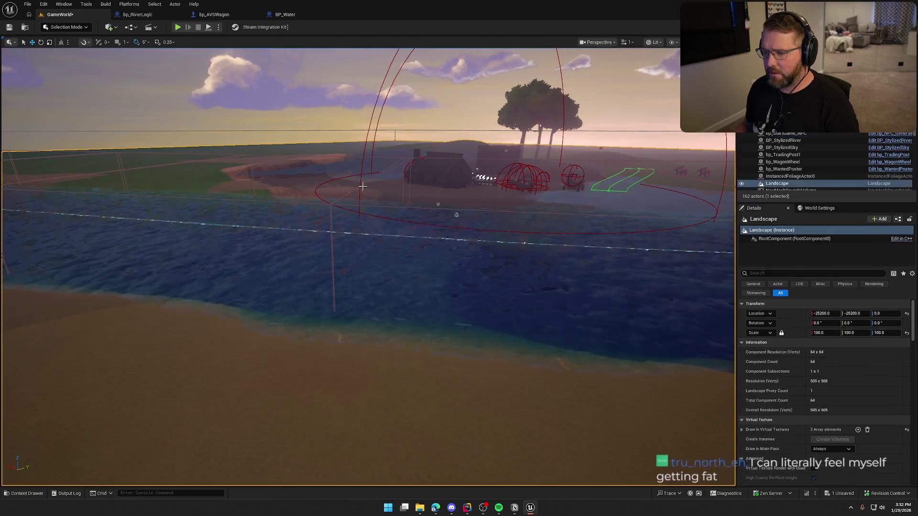
click(436, 205)
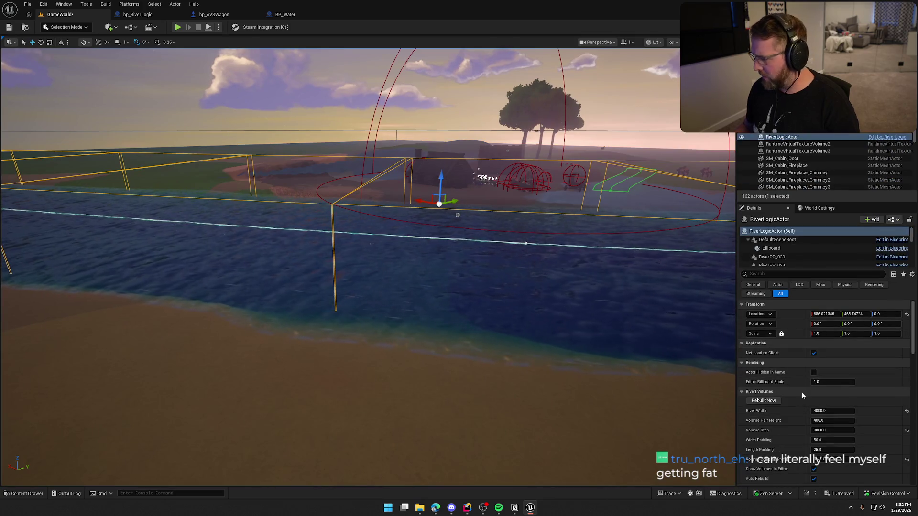
mouse_move(711, 377)
mouse_down()
mouse_move(401, 236)
mouse_move(400, 184)
mouse_move(359, 178)
mouse_move(357, 191)
mouse_move(447, 248)
mouse_move(392, 211)
mouse_up()
click(391, 250)
drag(391, 250, 402, 244)
key(f)
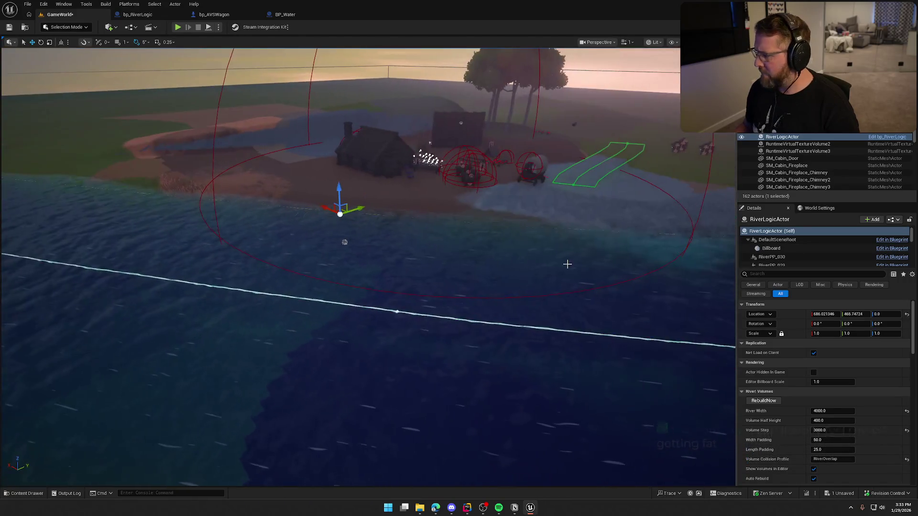
scroll(814, 264, down, 1)
click(808, 245)
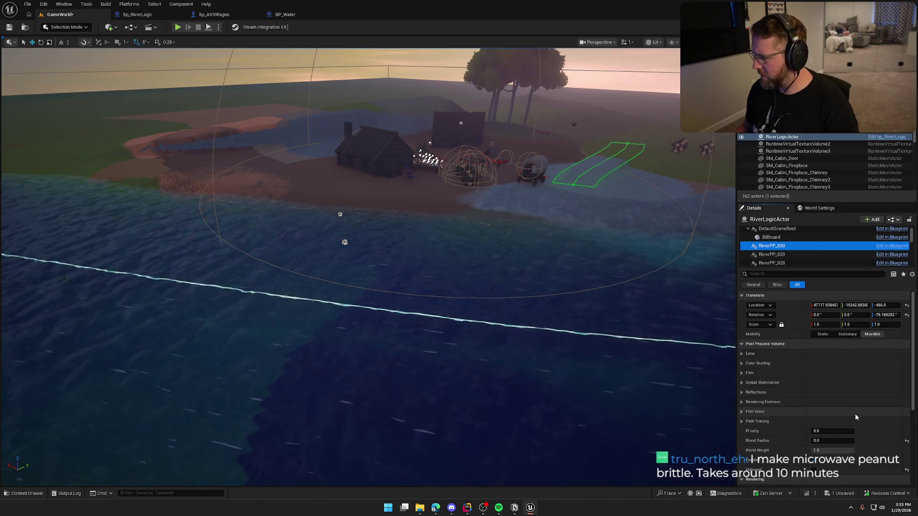
scroll(801, 397, down, 5)
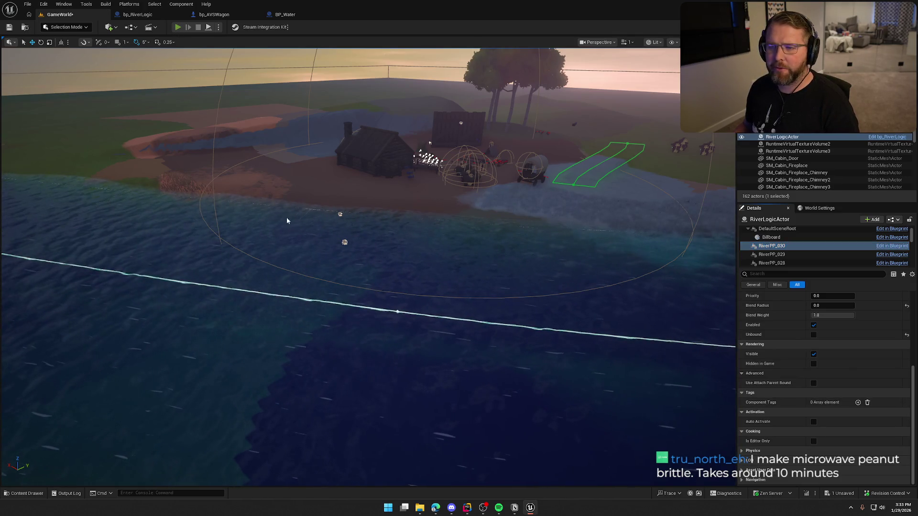
key(alt+p)
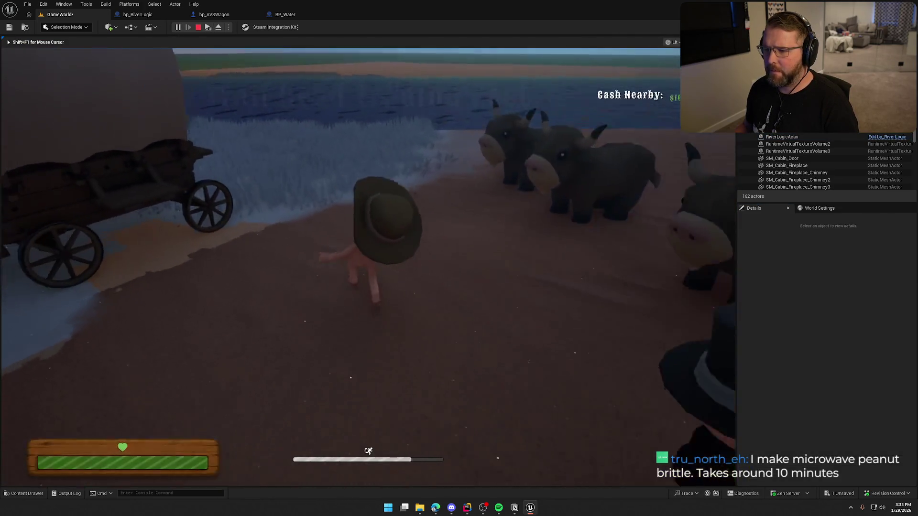
Walk the character under the river to check the underwater effect, then stop play and return to Rider.
key(w)
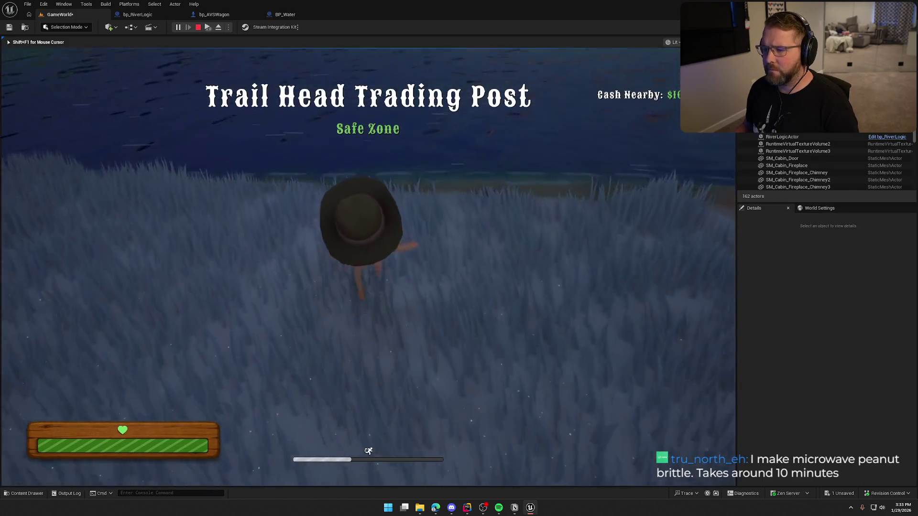
key(w)
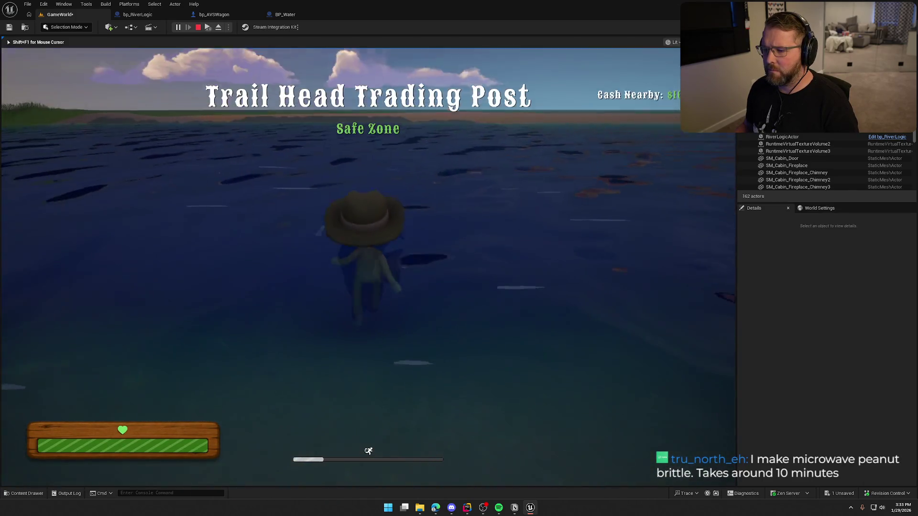
key(w)
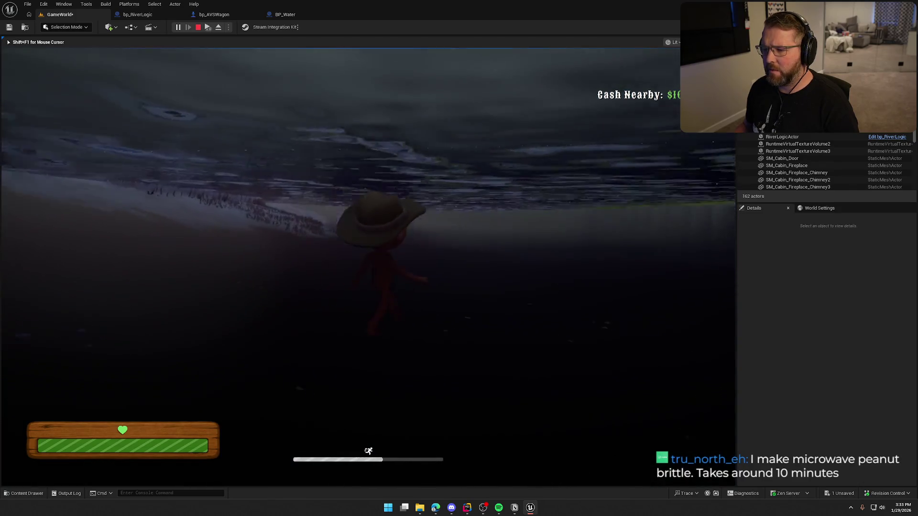
key(Escape)
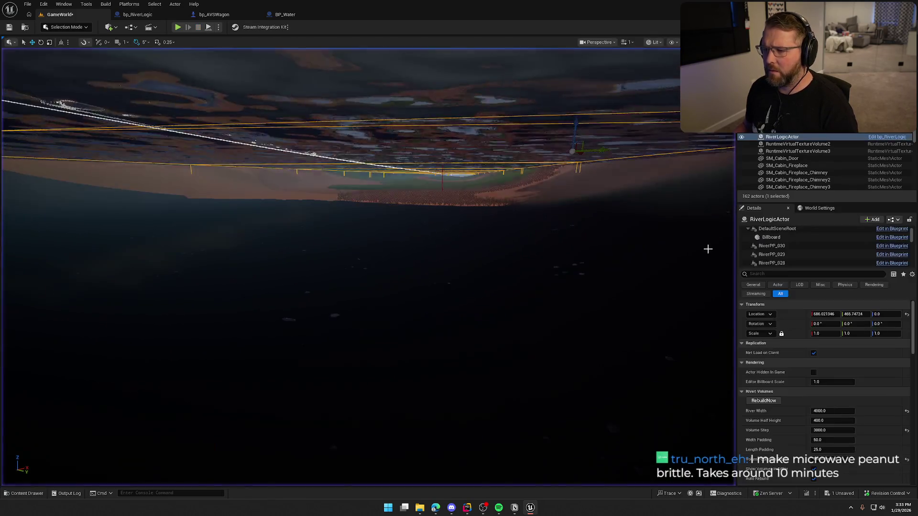
mouse_move(536, 240)
mouse_down()
mouse_move(512, 217)
mouse_move(528, 343)
mouse_up()
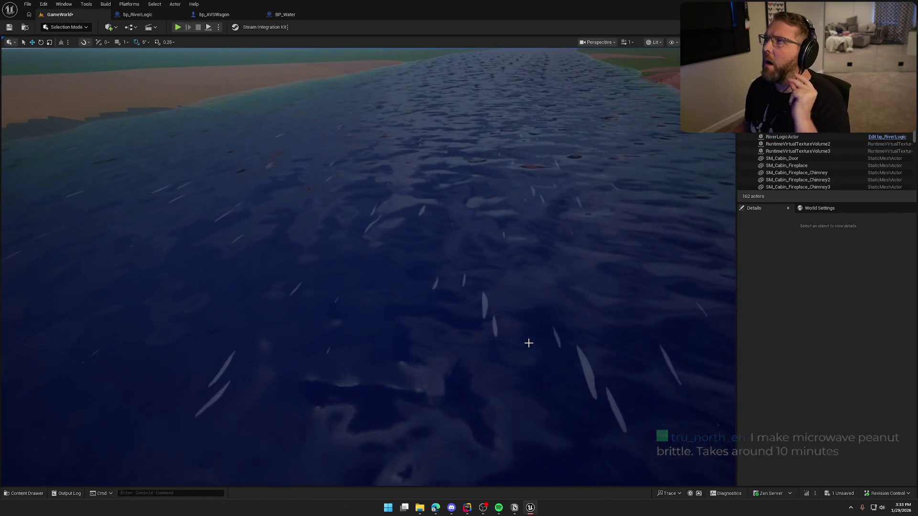
click(467, 508)
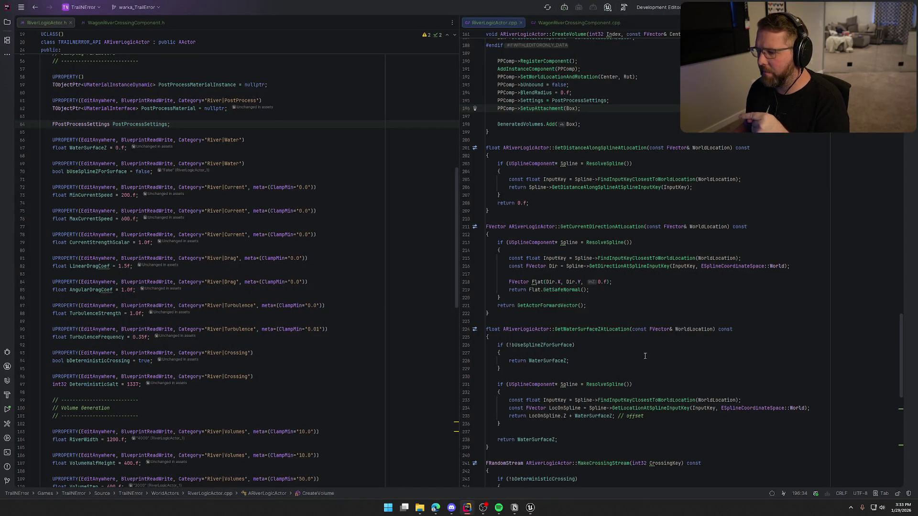
Move the post-process material setup block out of BeginPlay into CreateVolume.
scroll(646, 357, up, 10)
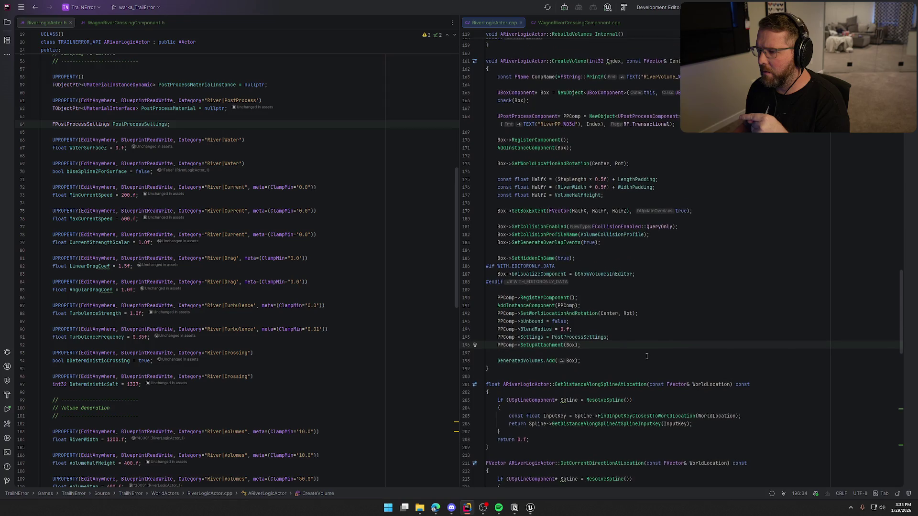
scroll(876, 287, up, 4)
drag(901, 294, 900, 96)
scroll(721, 350, down, 4)
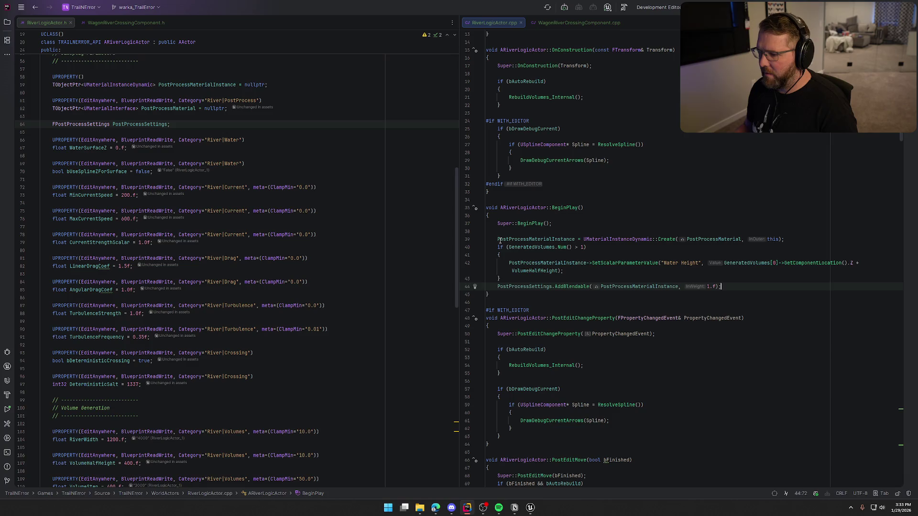
shift+click(498, 239)
key(BackSpace)
key(BackSpace)
key(BackSpace)
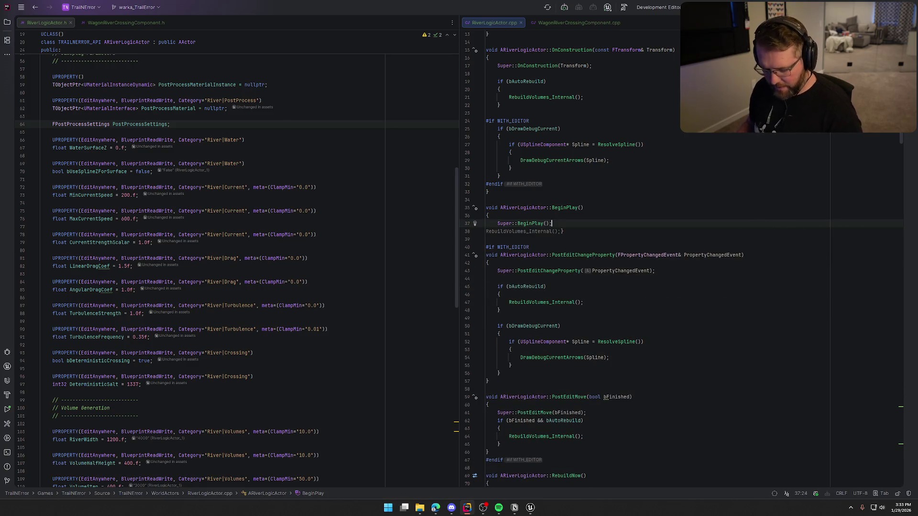
click(610, 205)
scroll(593, 249, down, 20)
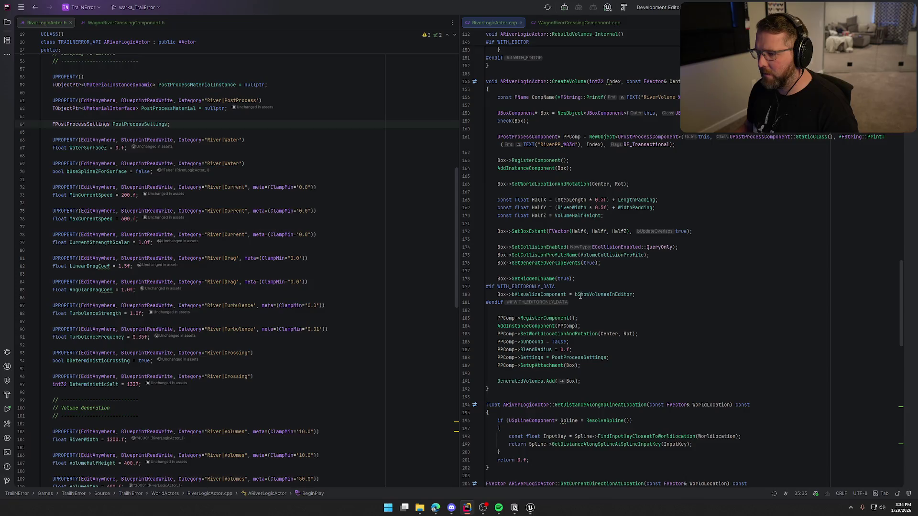
click(581, 310)
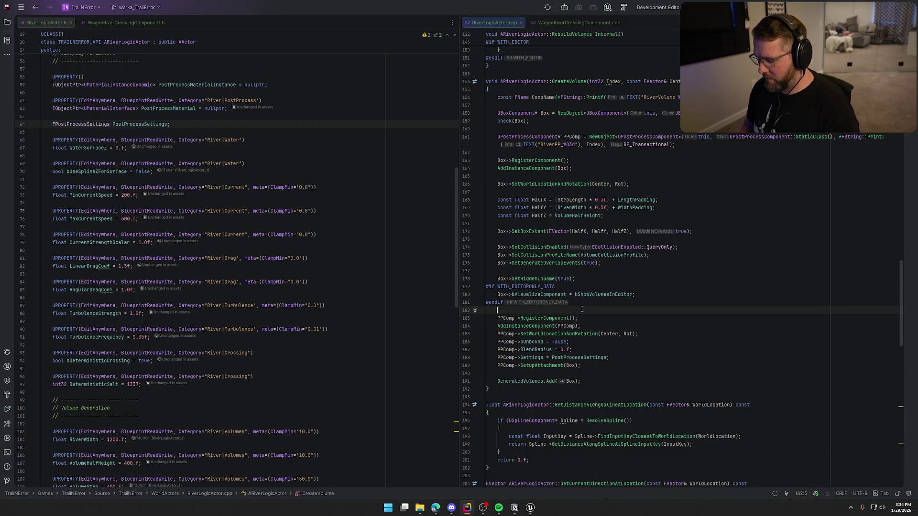
key(Tab)
scroll(698, 367, down, 5)
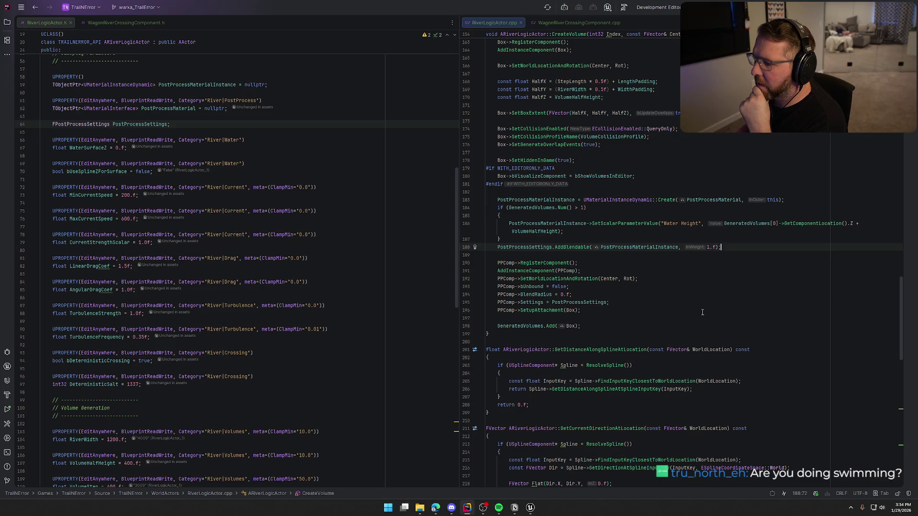
Wrap the setup in if (!PostProcessMaterialInstance) { }, delete the leftover duplicate, and return to Unreal.
click(528, 195)
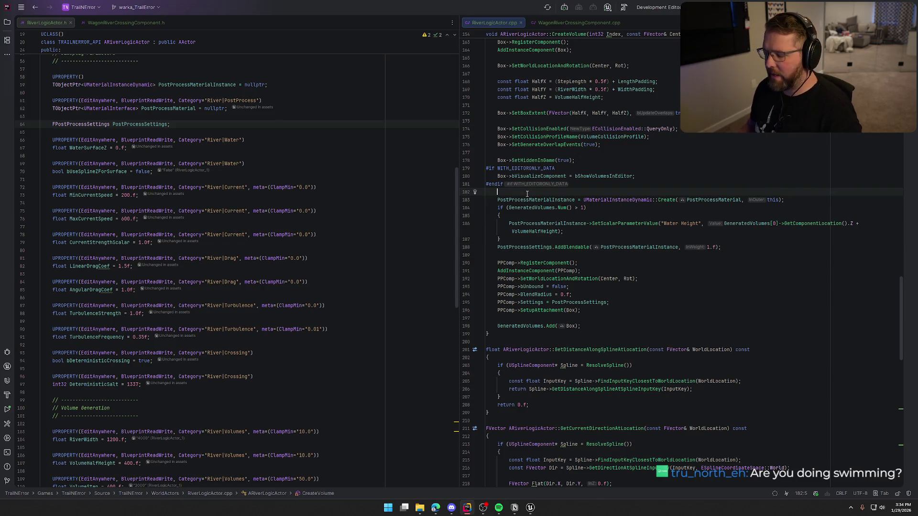
key(Return)
text(if (!PostProcessMaterialInstance)
key(Return)
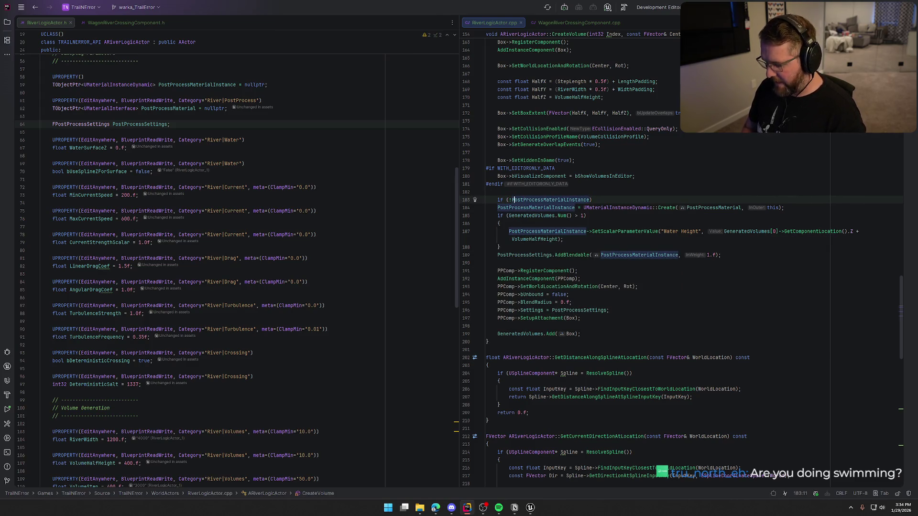
key(End)
text({)
key(Return)
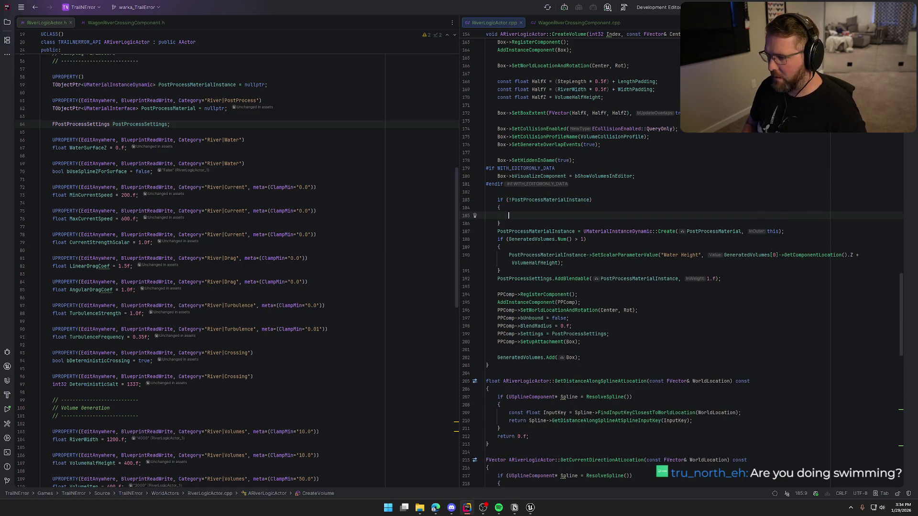
text(PostProcessMaterialInstance = UMaterialInstanceDynamic::Create(PostProcessMaterial, this); 		if (GeneratedVolumes.Num() > 1) 		{ 			PostProcessMaterialInstance->SetScalarParameterValue("Water Height", GeneratedVolumes[0]->GetComponentLocation().Z + VolumeHalfHeight); 		} 		PostProcessSettings.AddBlendable(PostProcessMaterialInstance, 1.f);)
click(731, 279)
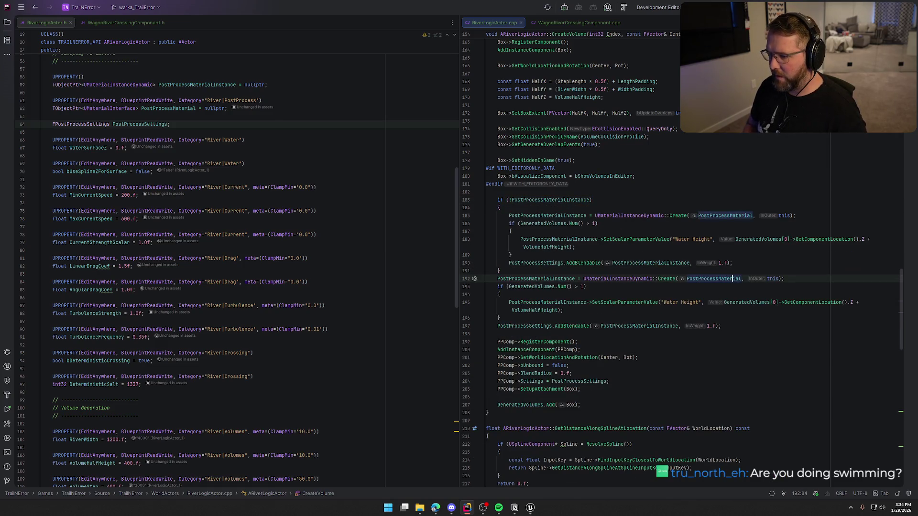
key(Home)
key(shift+Down)
key(shift+Down)
key(shift+Down)
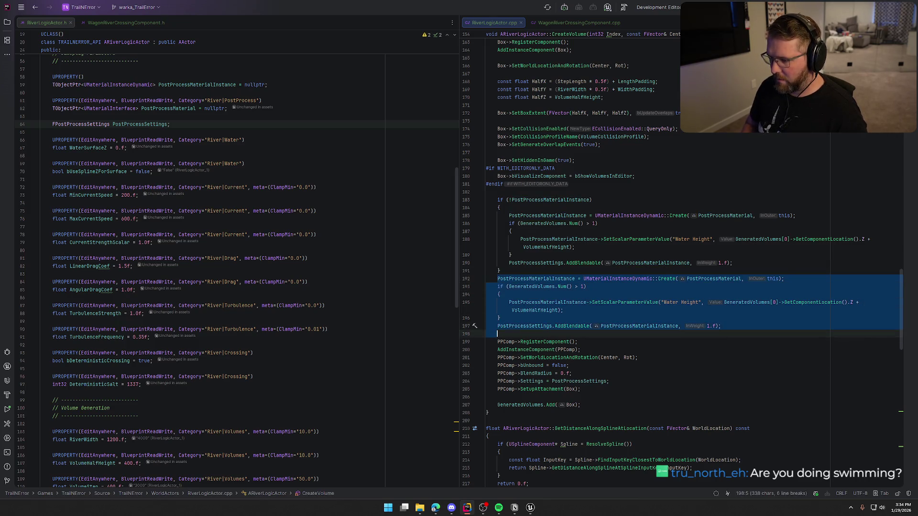
key(Delete)
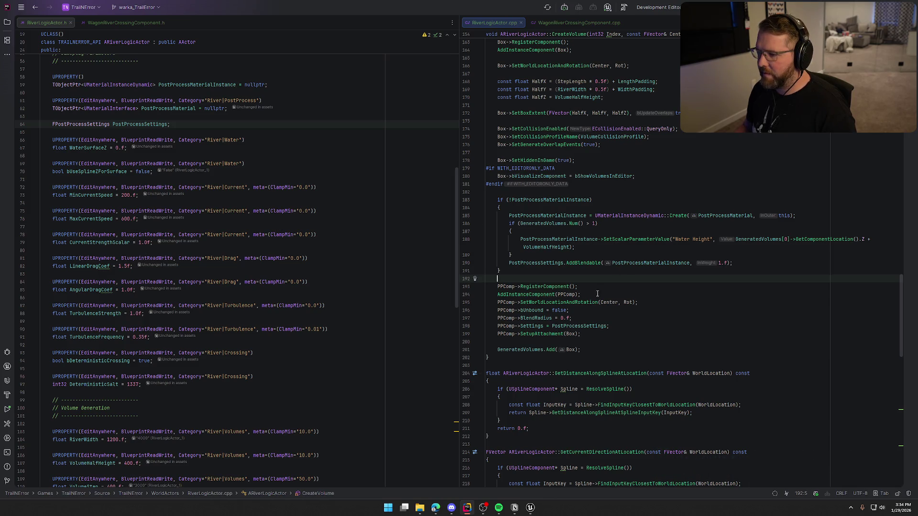
click(529, 507)
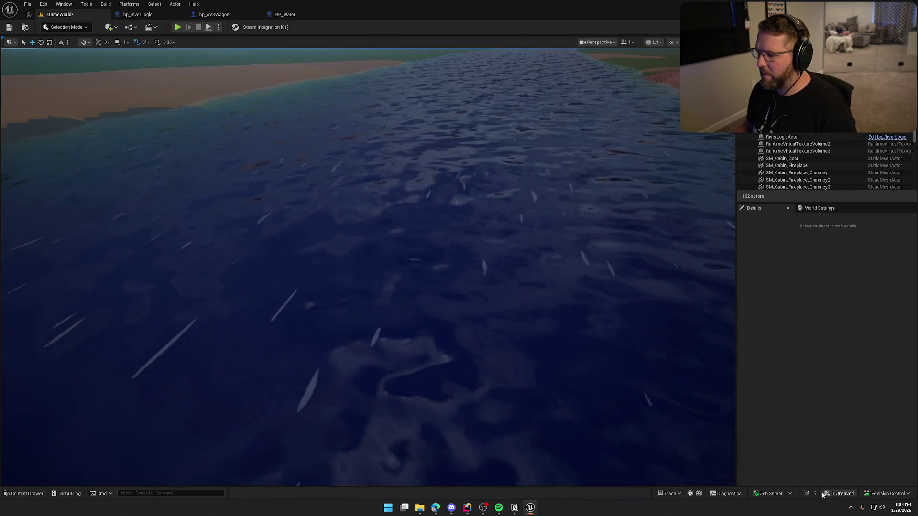
Recompile with Live Coding, close its log, and briefly play-test the level.
key(ctrl+alt+F11)
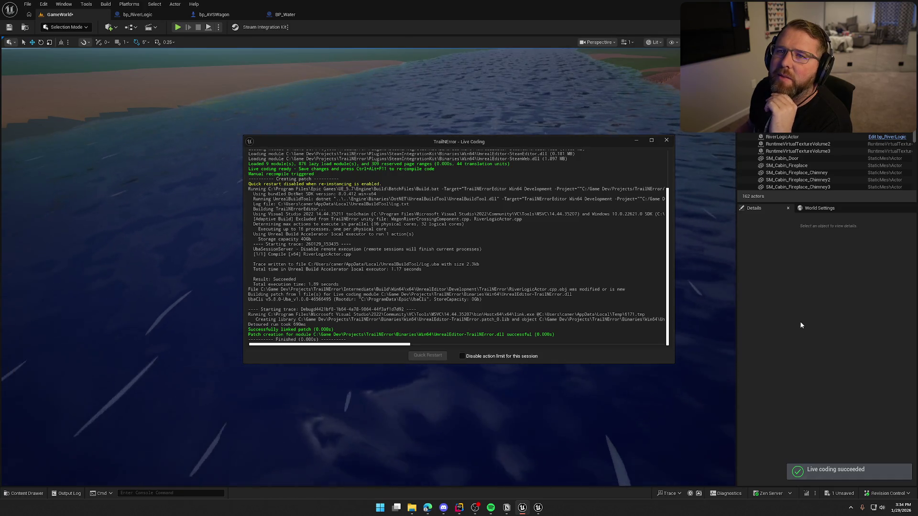
click(666, 140)
click(177, 27)
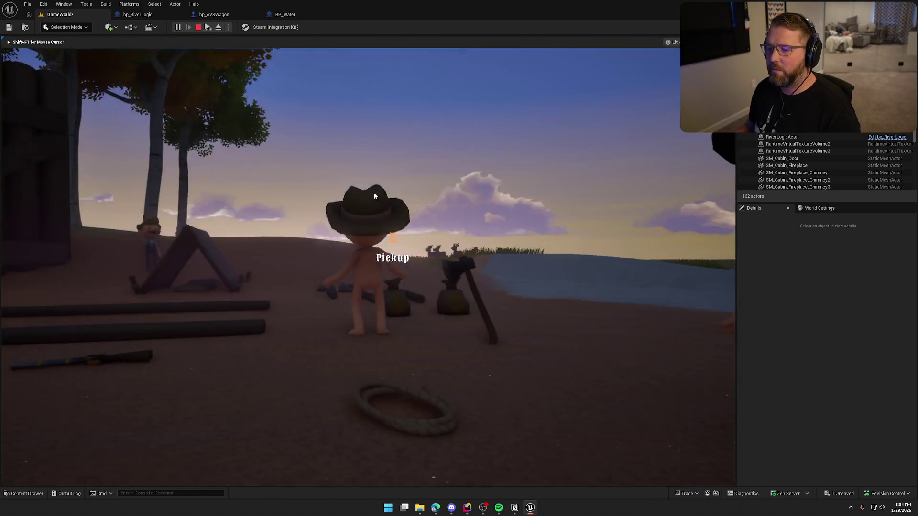
key(Escape)
Select RiverLogicActor and browse its generated RiverPP and RiverVolume components, then deselect it.
drag(347, 186, 347, 186)
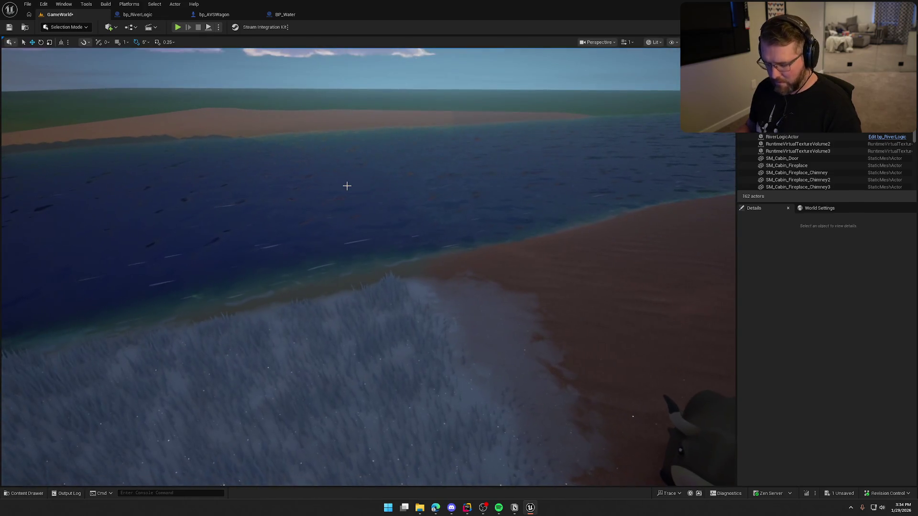
click(566, 187)
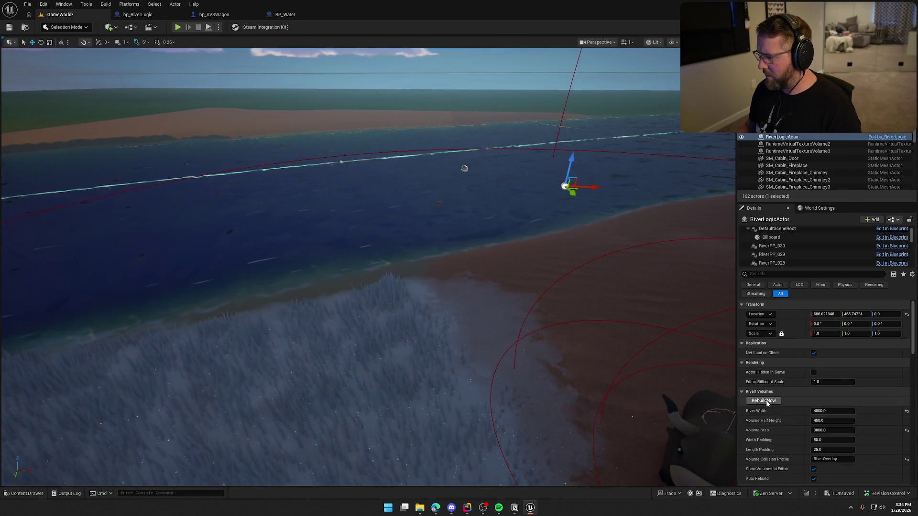
drag(515, 208, 448, 194)
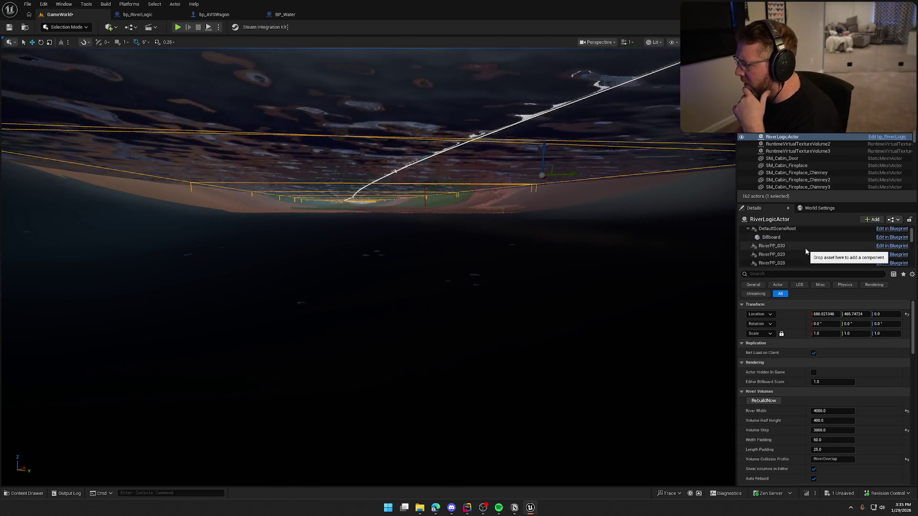
scroll(813, 253, down, 4)
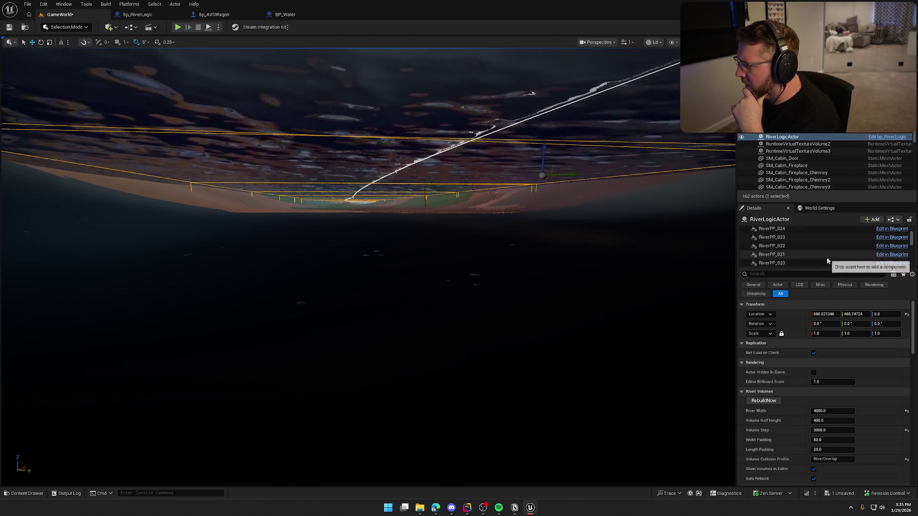
scroll(912, 249, down, 8)
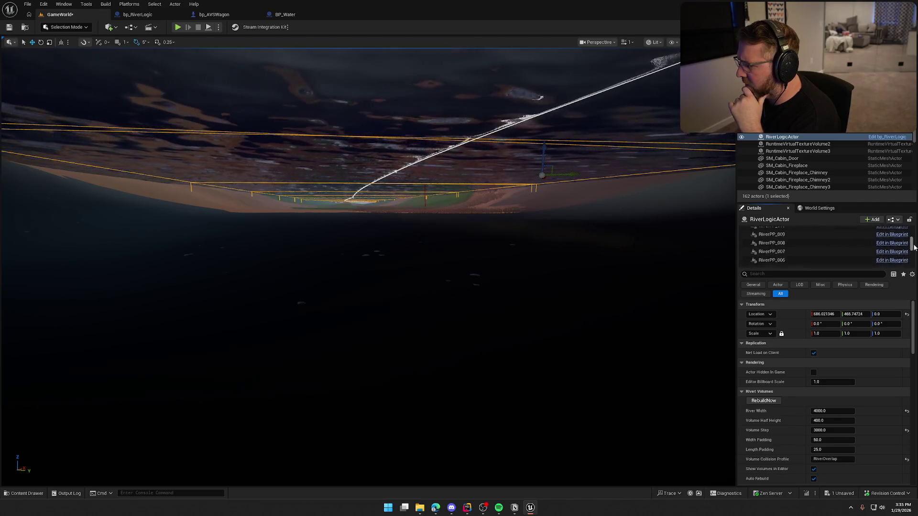
drag(912, 258, 911, 208)
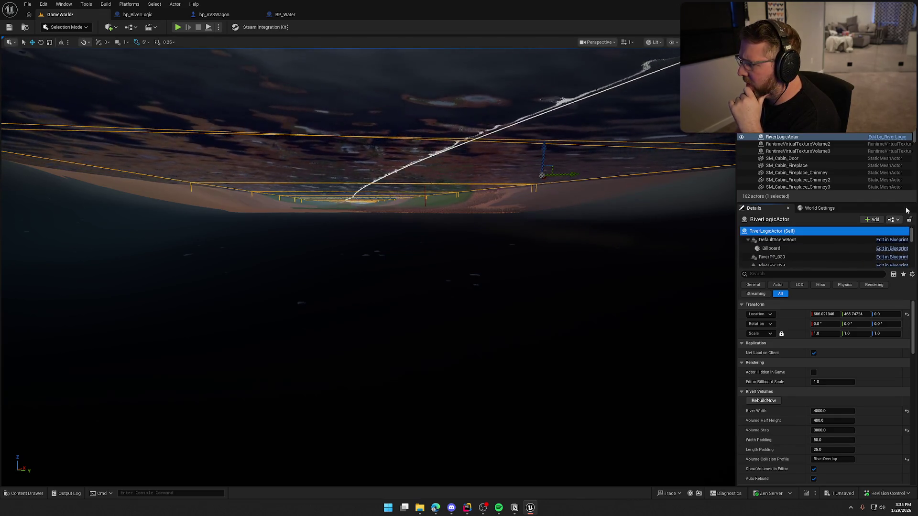
click(342, 305)
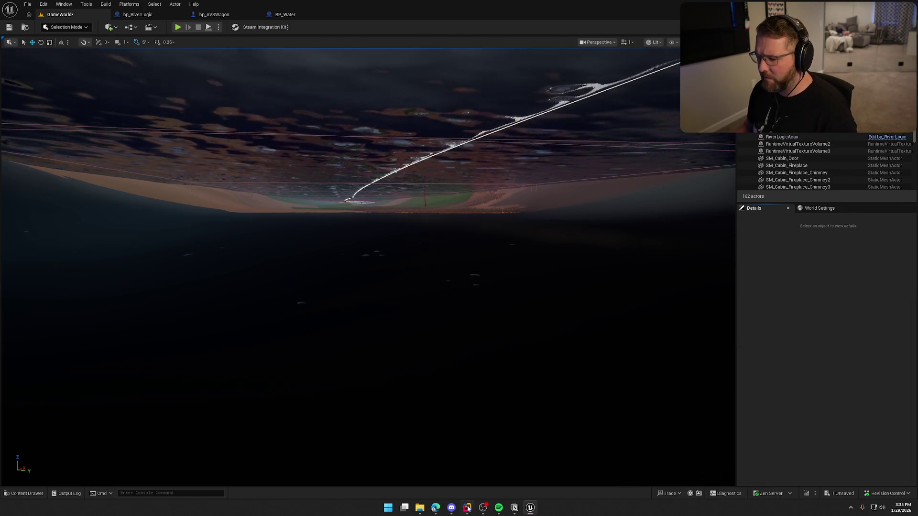
click(468, 508)
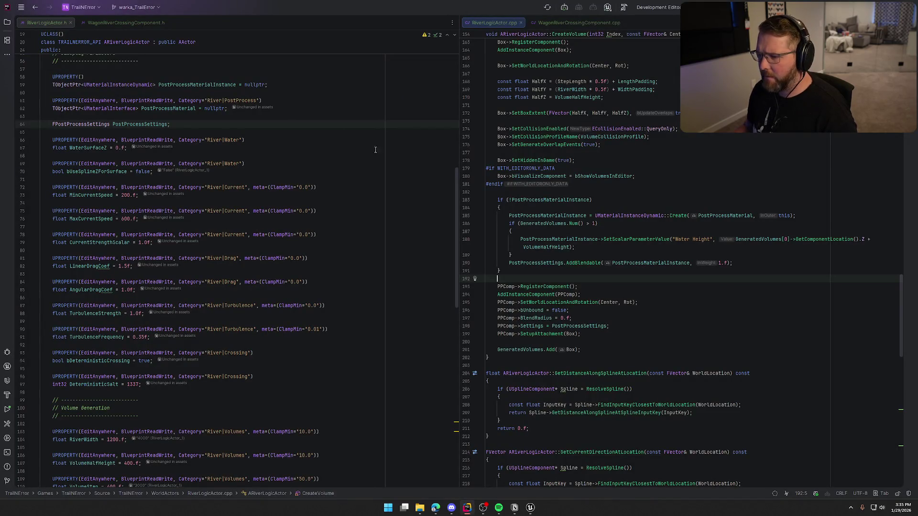
click(530, 508)
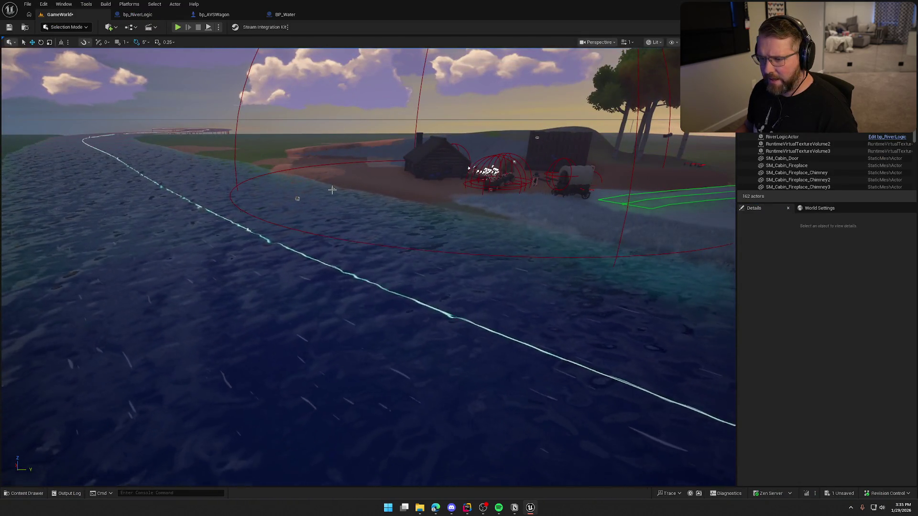
Delete the old RiverLogicActor and place a new bp_RiverLogic from Content > Logic > Actors.
click(333, 189)
mouse_move(425, 279)
mouse_down()
mouse_move(416, 287)
mouse_move(425, 282)
mouse_up()
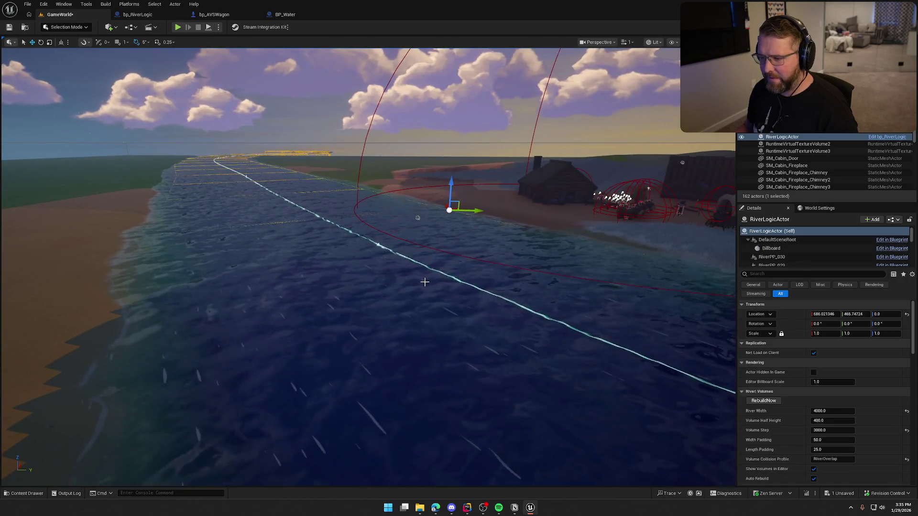
key(Delete)
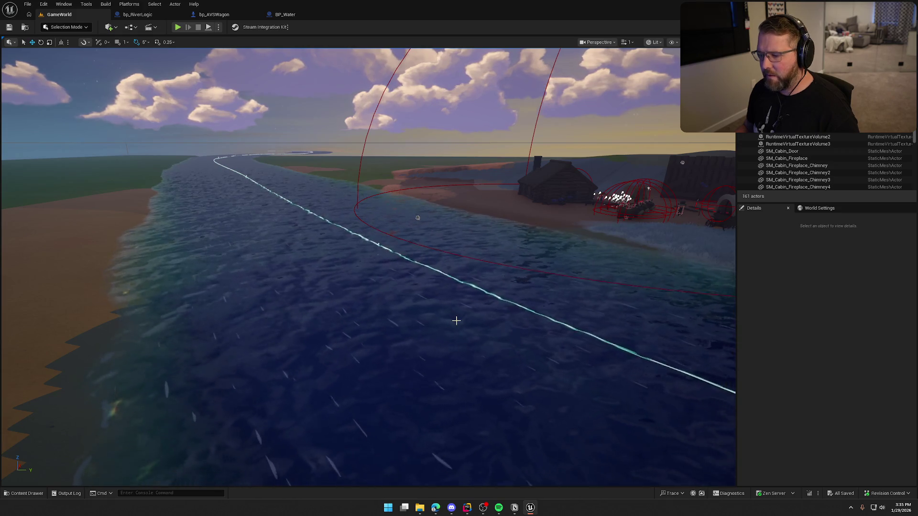
key(ctrl+space)
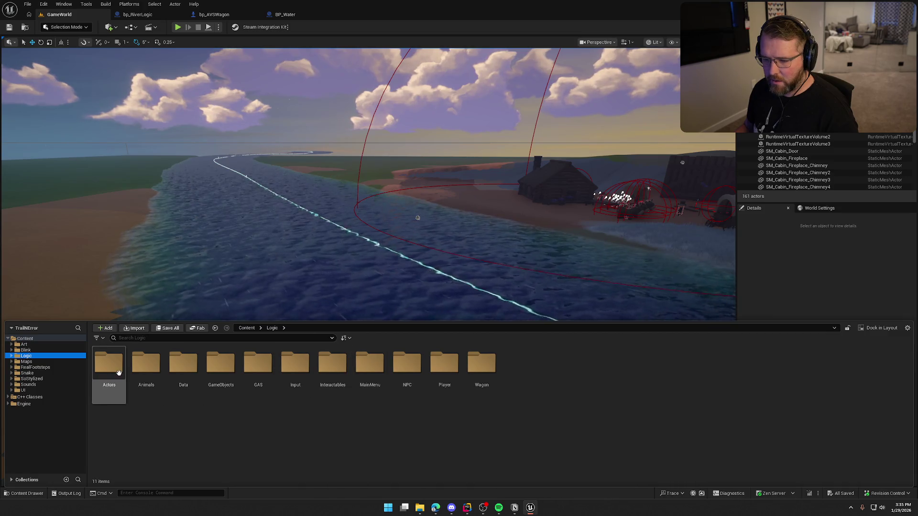
double_click(119, 373)
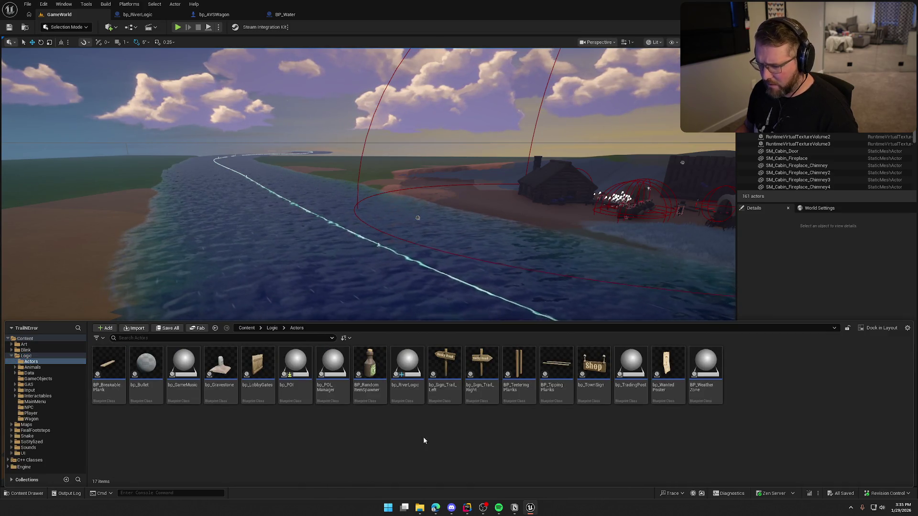
mouse_move(476, 305)
mouse_down()
mouse_move(557, 210)
mouse_move(598, 267)
mouse_up()
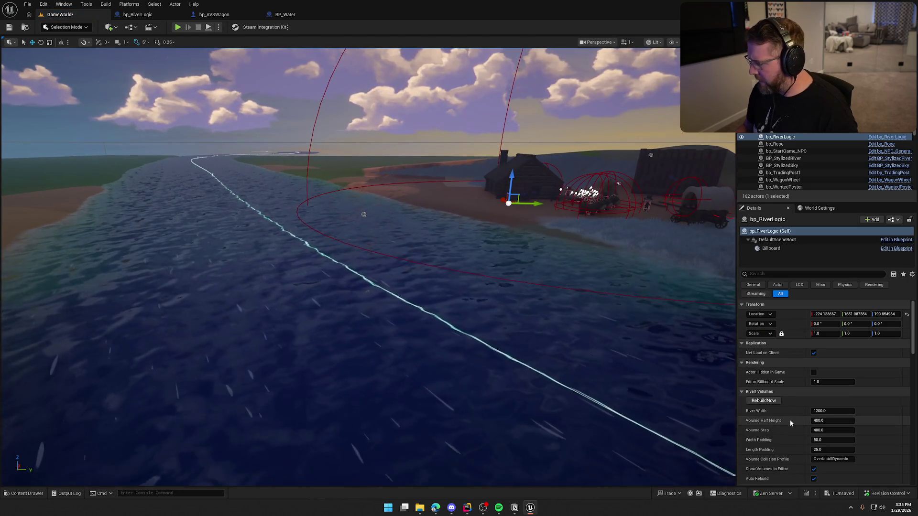
Eyedrop BP_StylizedRiver as Spline Source Actor and enable Use Spline Z For Surface.
scroll(792, 421, down, 3)
scroll(793, 422, down, 2)
scroll(793, 422, down, 3)
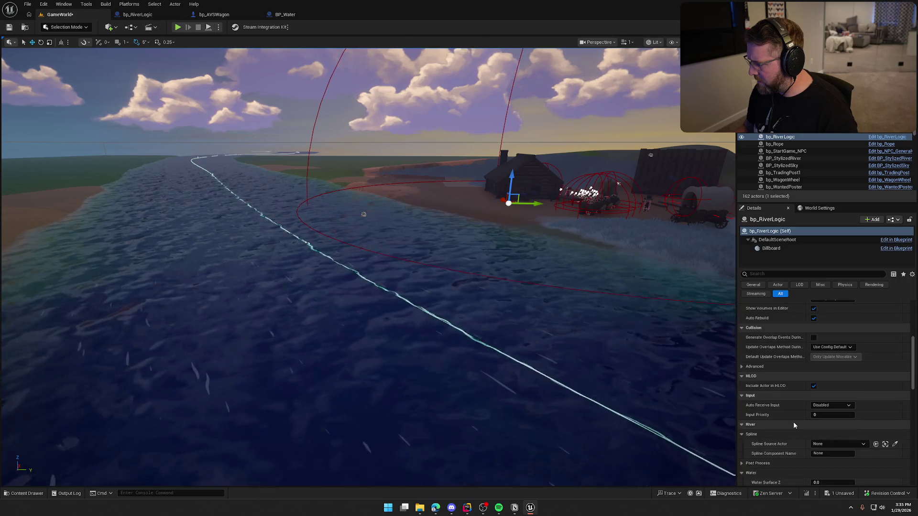
click(896, 444)
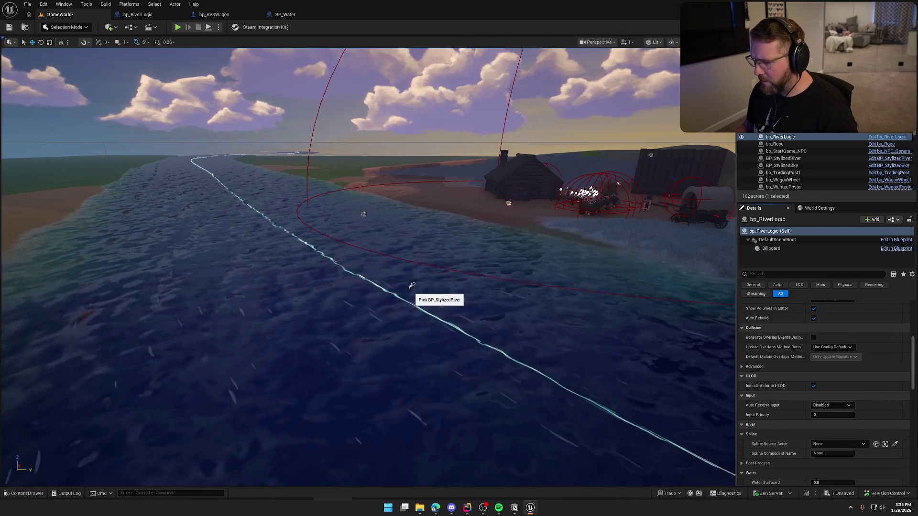
click(432, 291)
drag(432, 291, 408, 246)
scroll(780, 417, down, 3)
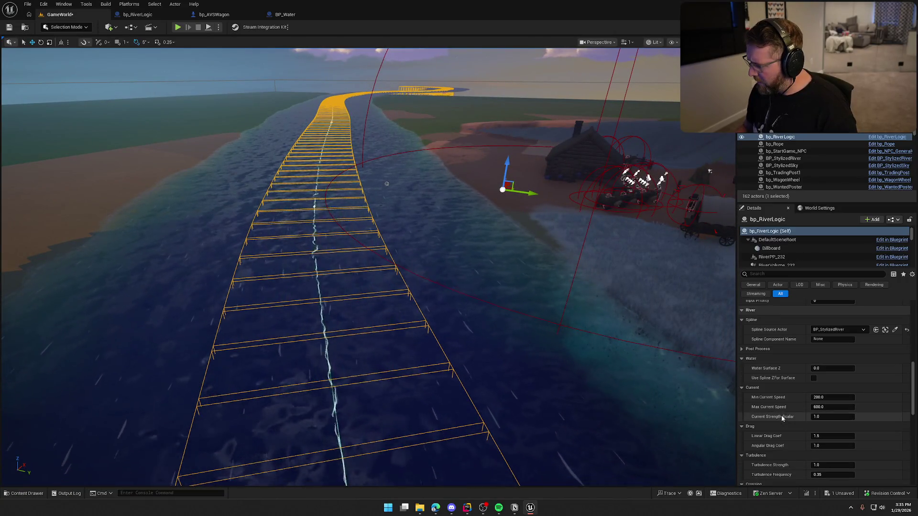
click(814, 378)
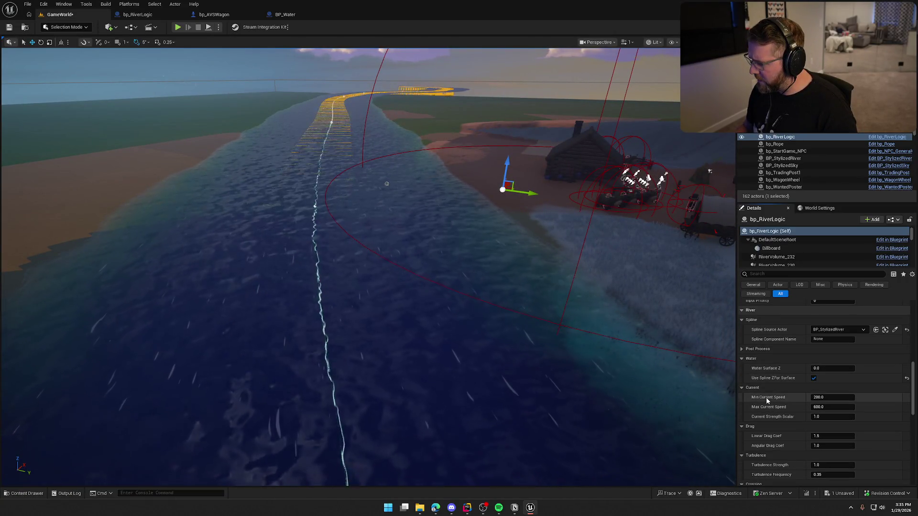
scroll(788, 409, down, 3)
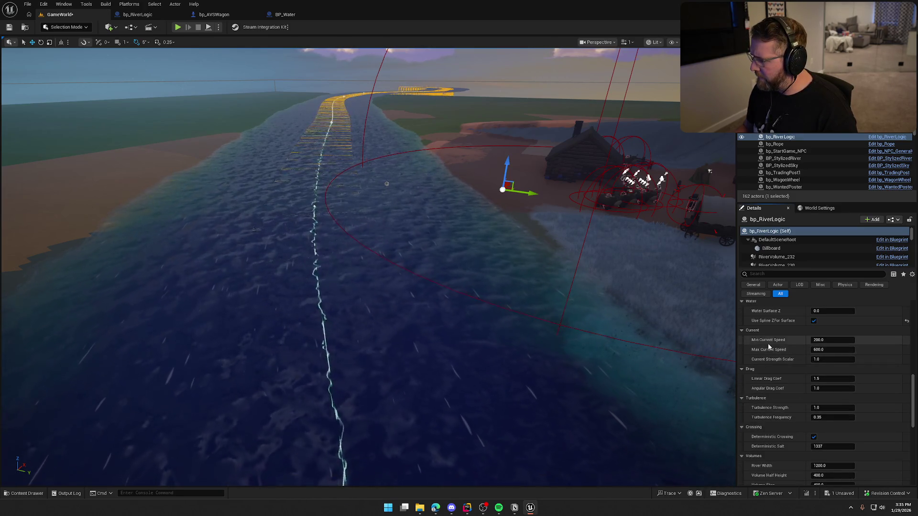
scroll(792, 352, down, 1)
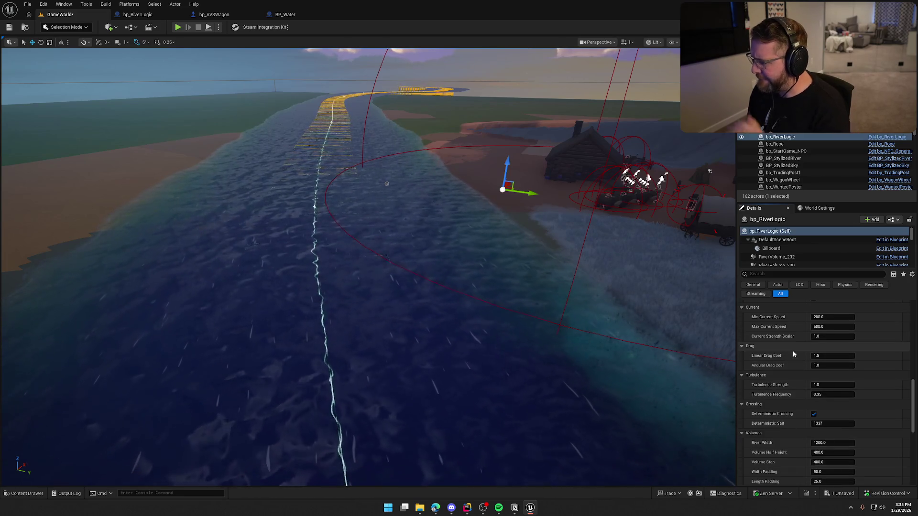
scroll(794, 356, down, 2)
scroll(795, 355, down, 4)
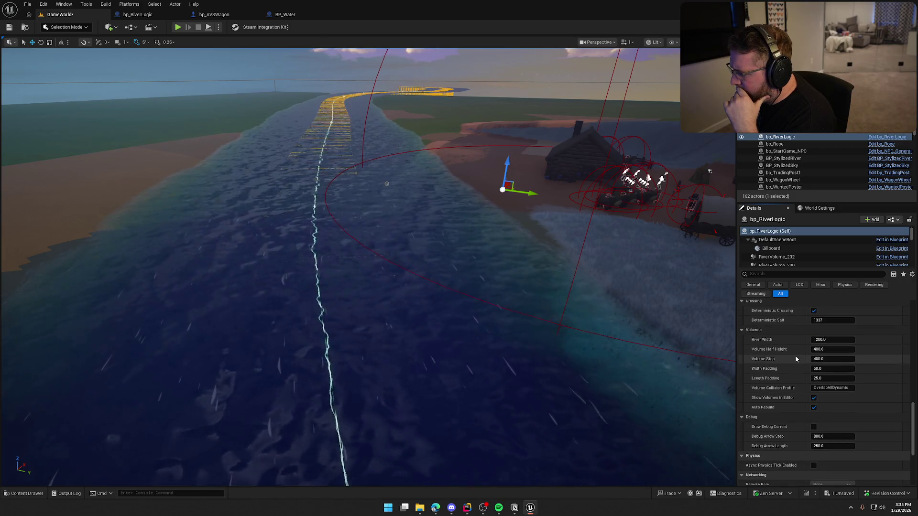
Set bp_RiverLogic's River Width to 4000 and the volume step to 3000.
click(820, 340)
text(3500)
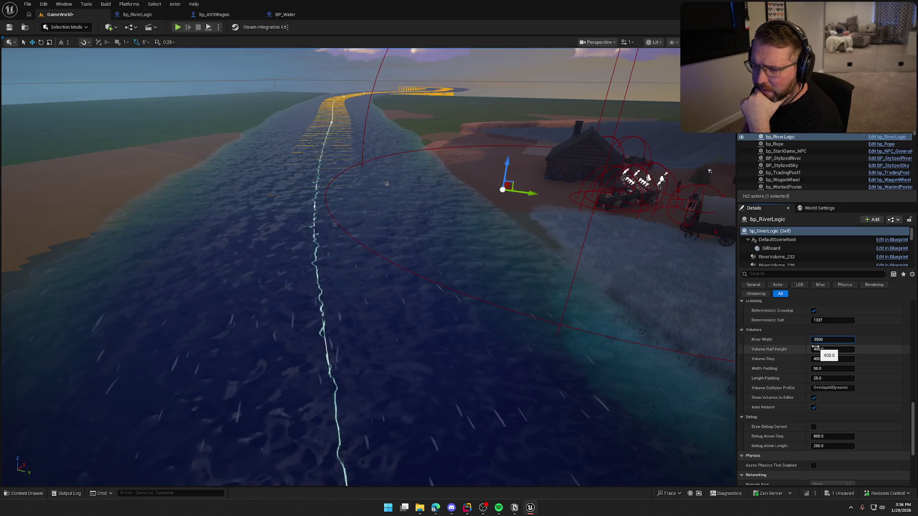
key(Return)
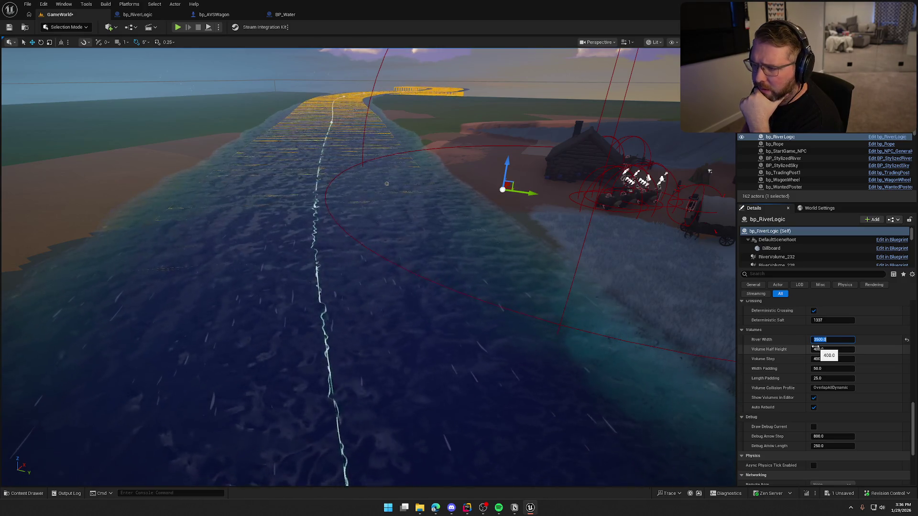
text(00)
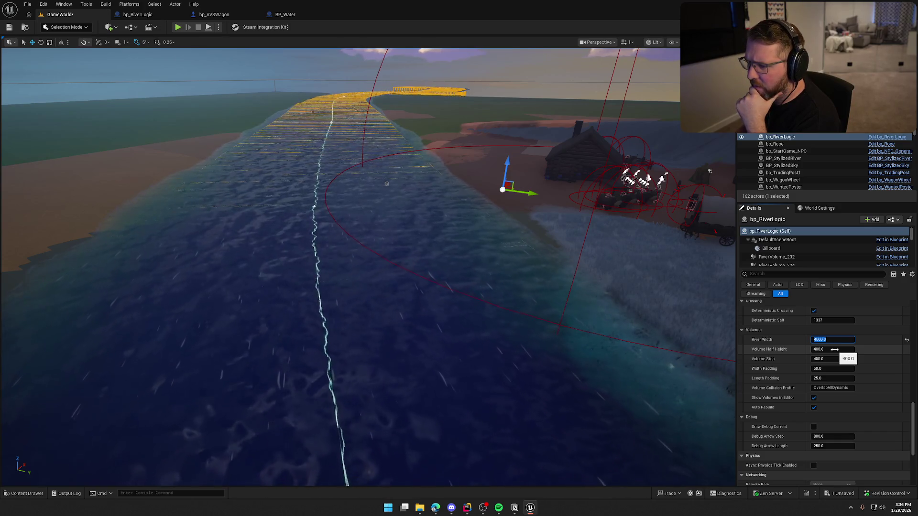
key(Return)
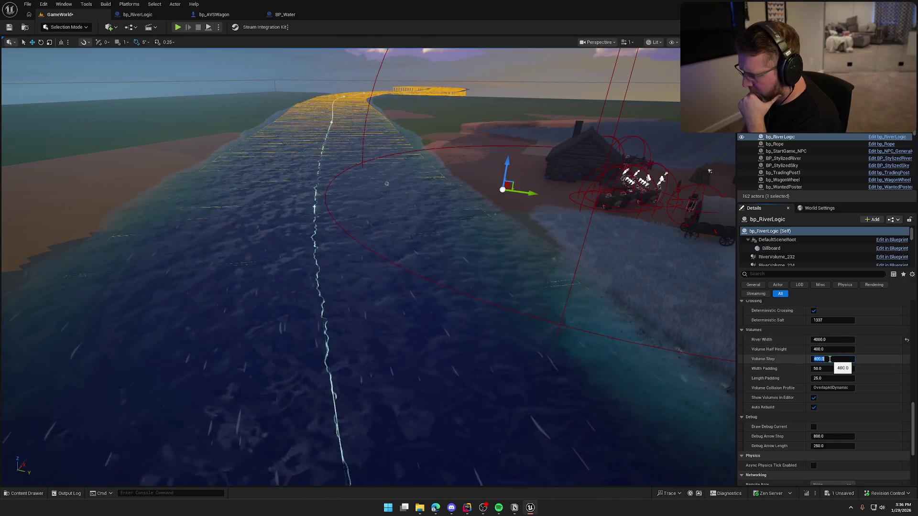
text(300)
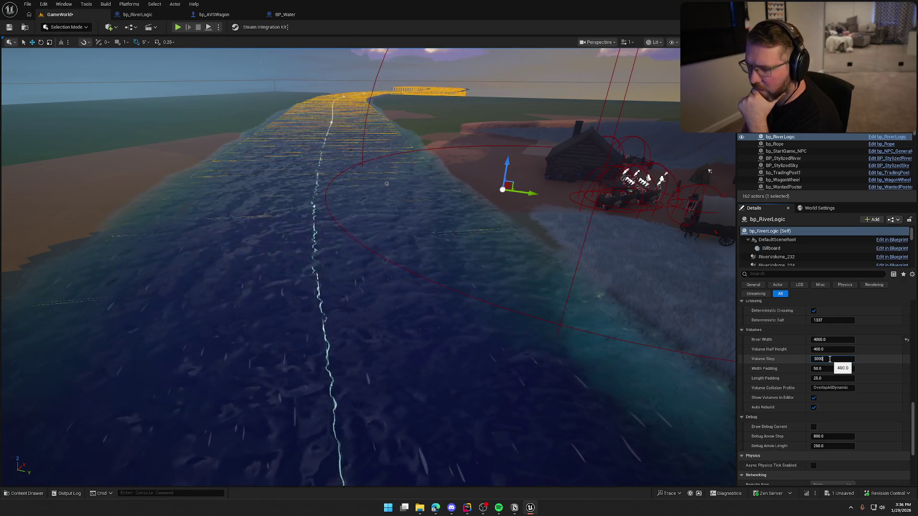
key(Return)
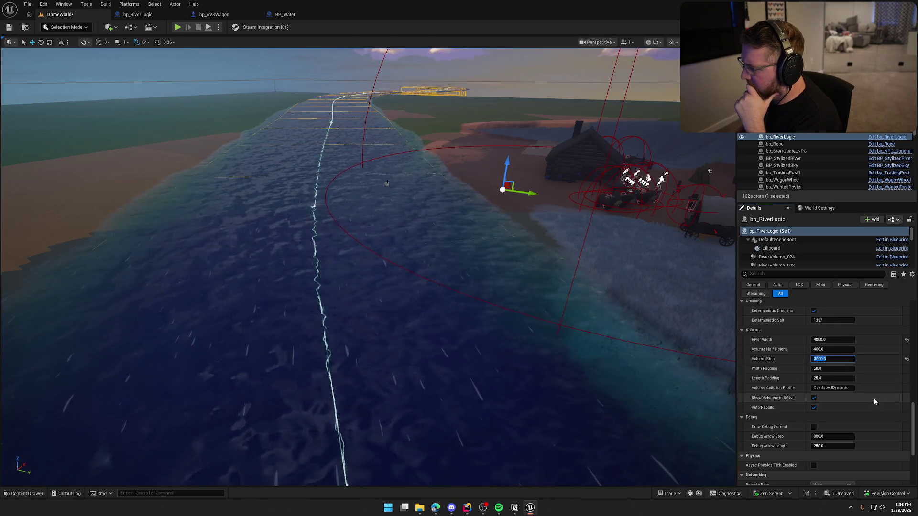
Check Project Settings collision presets and set Volume Collision Profile to RiverOverlap.
click(838, 389)
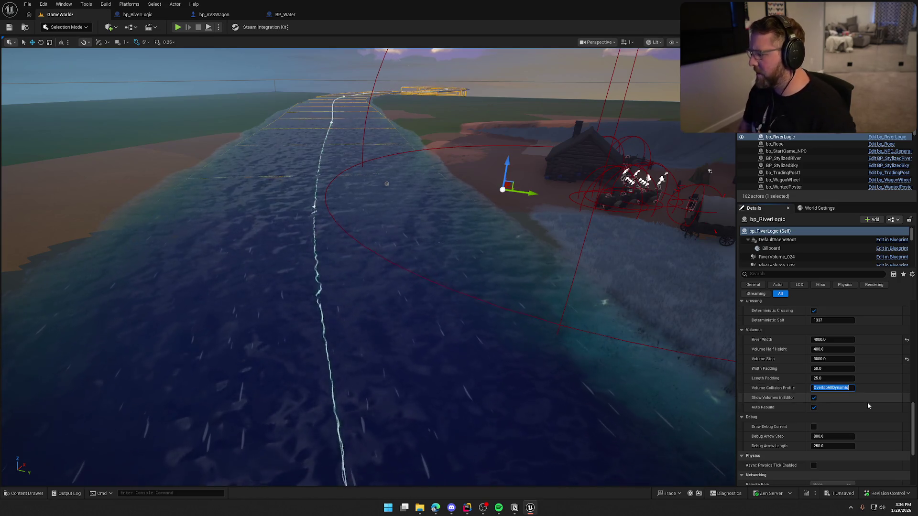
text(River)
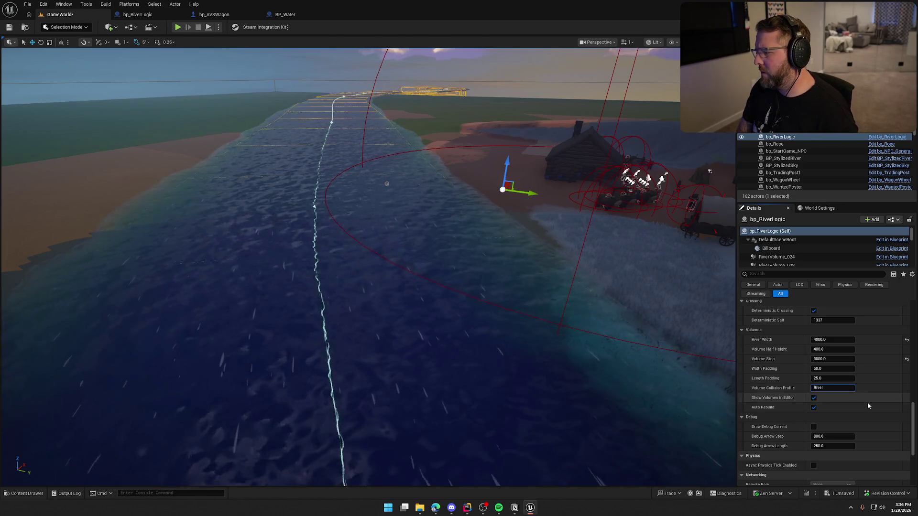
text(Collision)
key(Return)
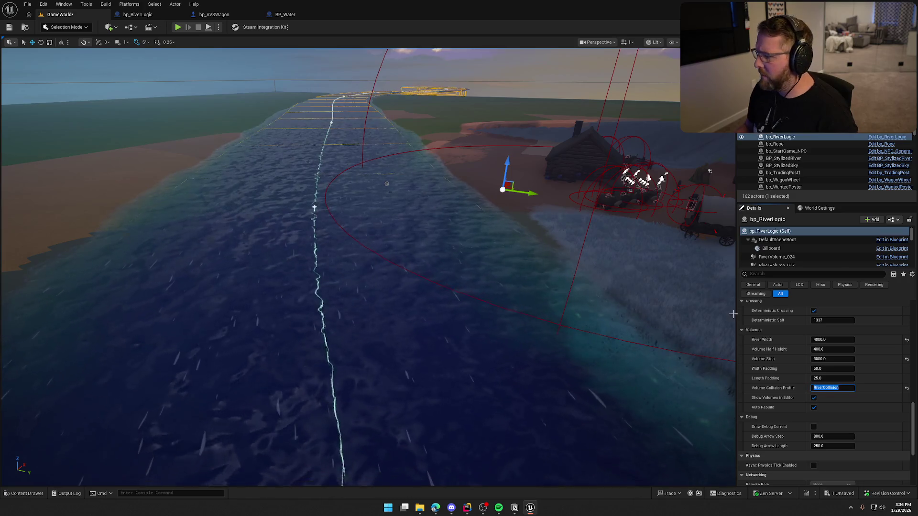
click(43, 3)
click(71, 117)
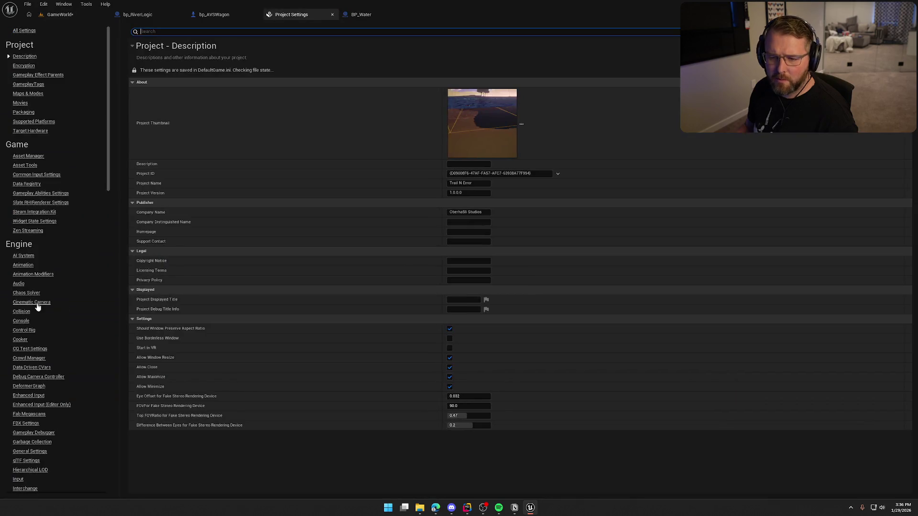
click(21, 311)
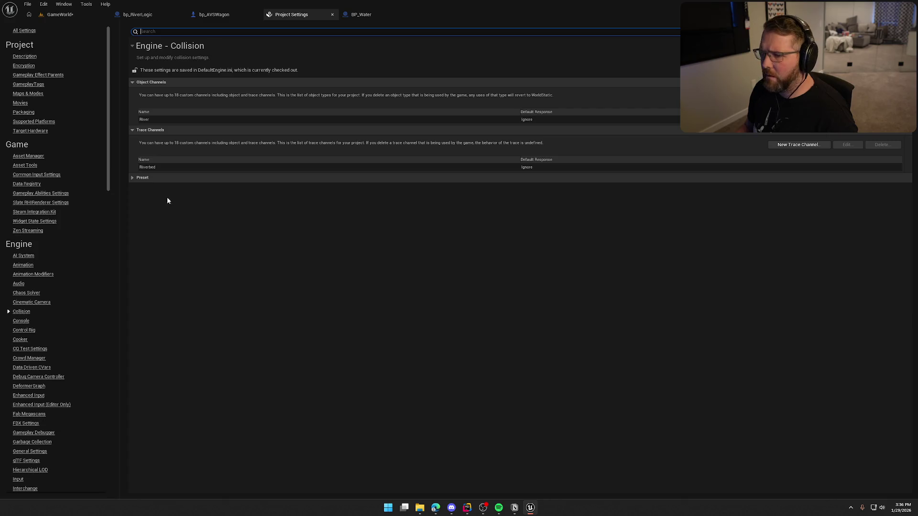
click(134, 180)
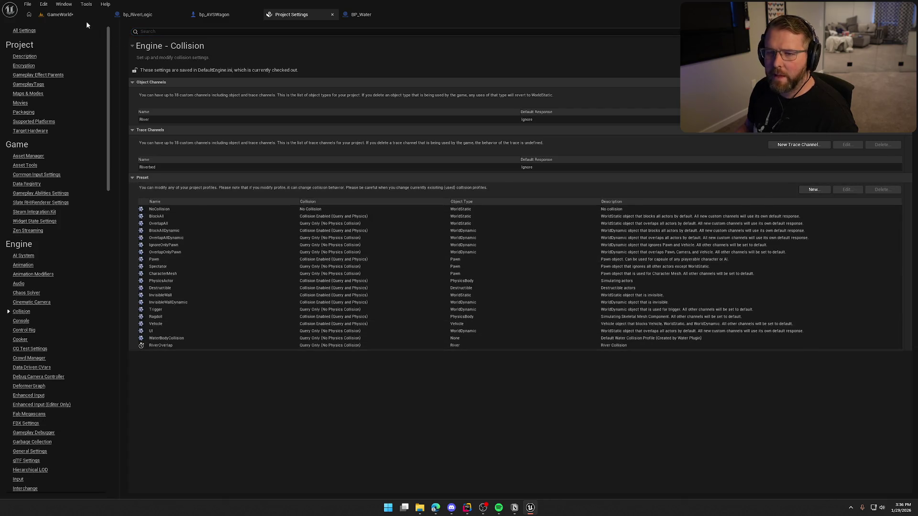
click(86, 14)
text(RiverOverlap)
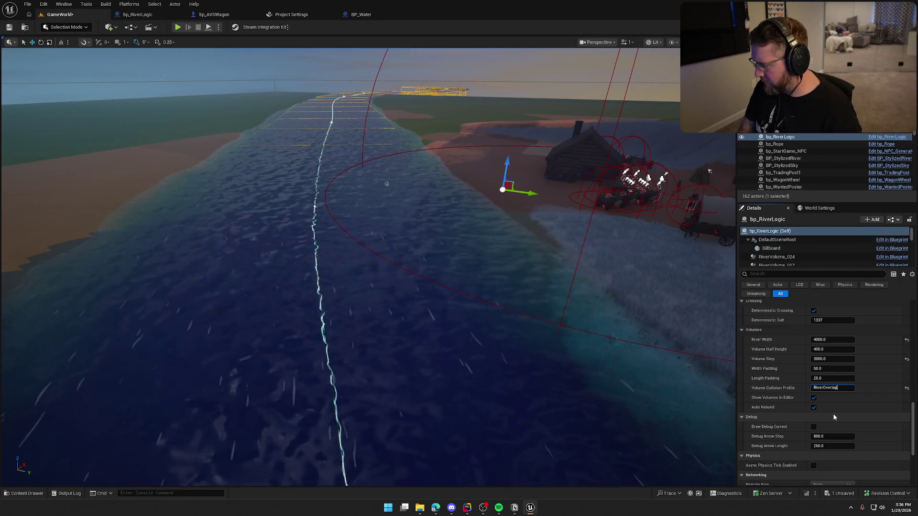
key(Return)
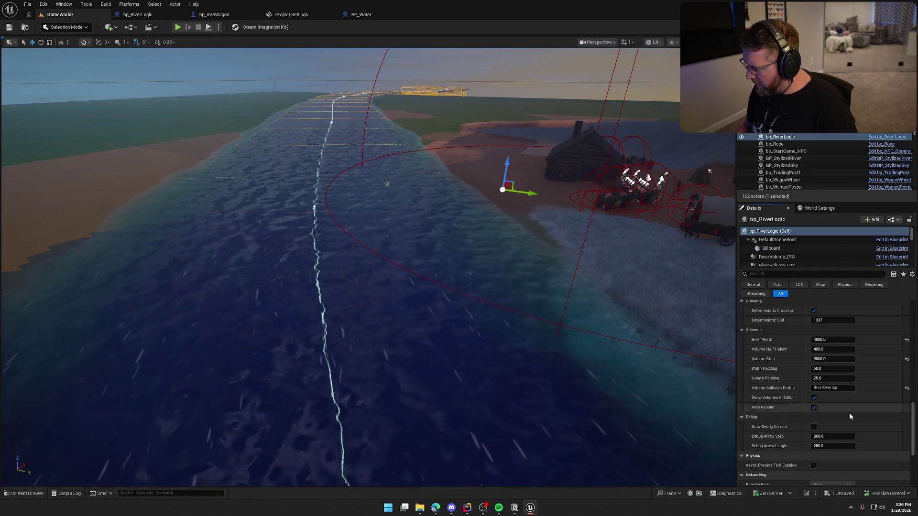
Scroll the Details panel and save the GameWorld level.
scroll(878, 415, down, 2)
scroll(879, 416, down, 2)
scroll(879, 416, up, 5)
scroll(879, 416, up, 7)
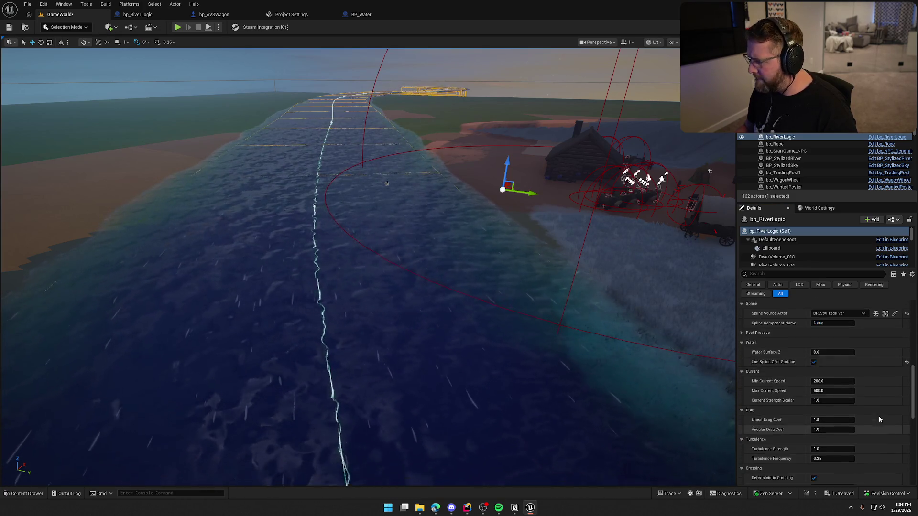
scroll(879, 416, up, 8)
scroll(879, 416, up, 8)
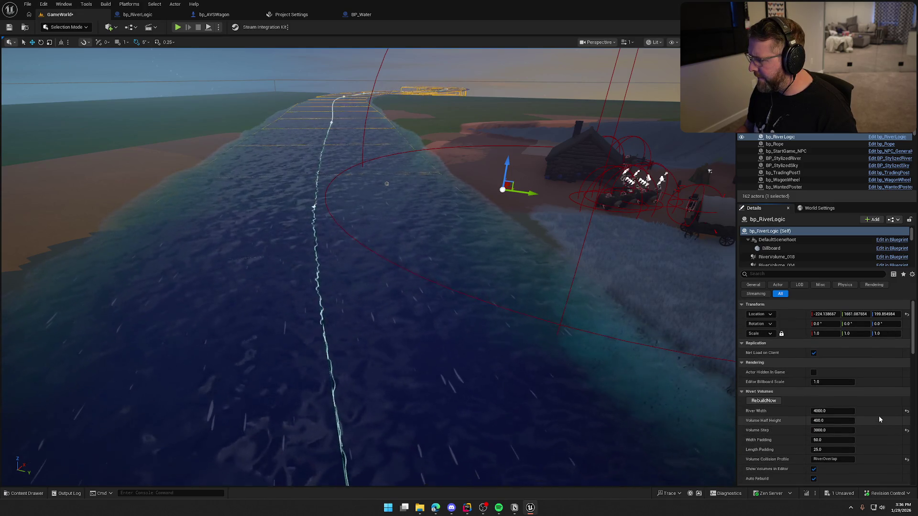
click(7, 30)
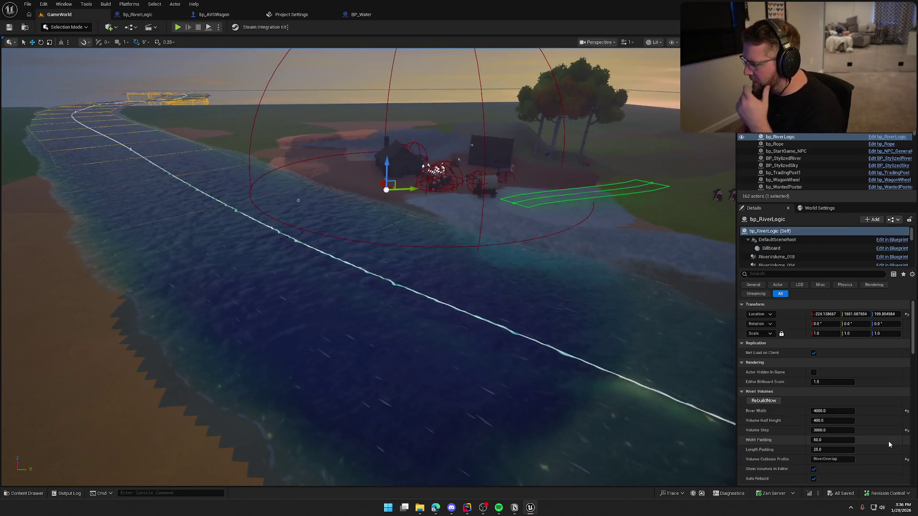
Expand Post Process in bp_RiverLogic's Details and search the material list for 'm_wat'.
scroll(889, 444, down, 2)
scroll(885, 429, down, 3)
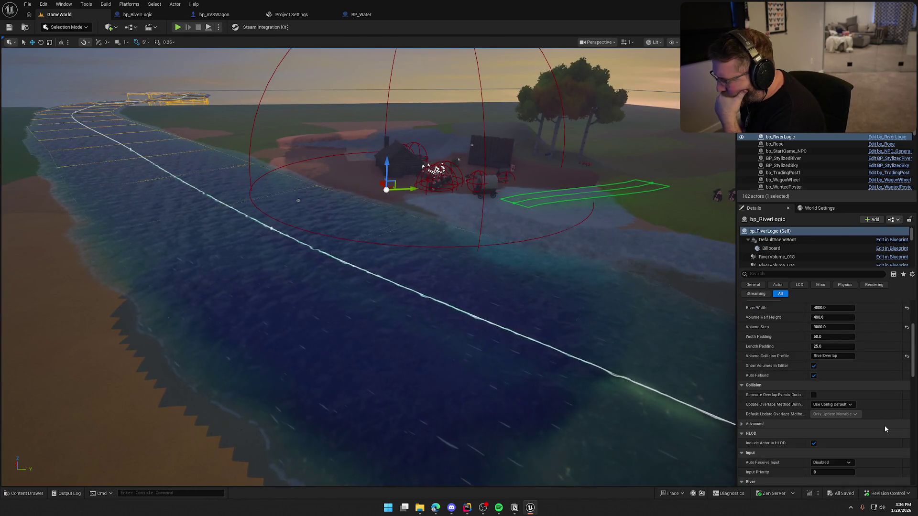
scroll(885, 429, down, 2)
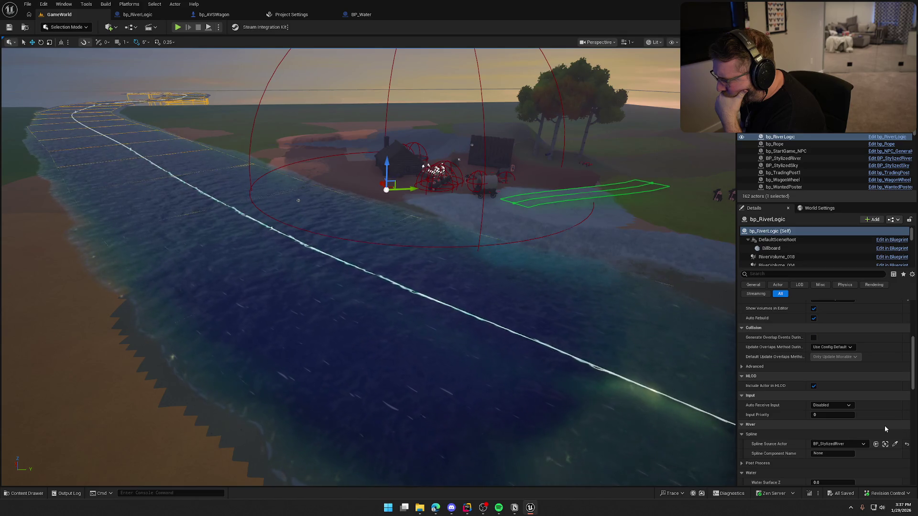
scroll(884, 425, down, 2)
scroll(884, 423, down, 2)
click(741, 373)
scroll(841, 383, down, 1)
click(868, 374)
text(m_wat)
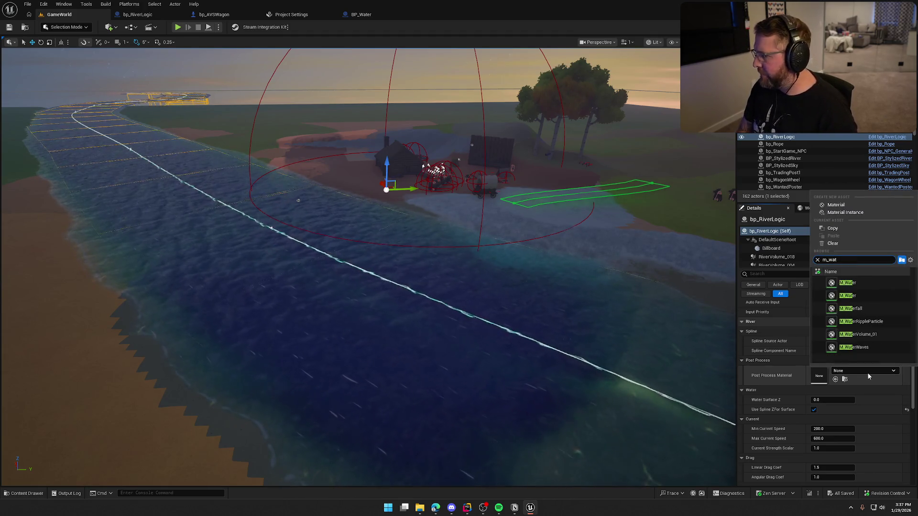
key(Escape)
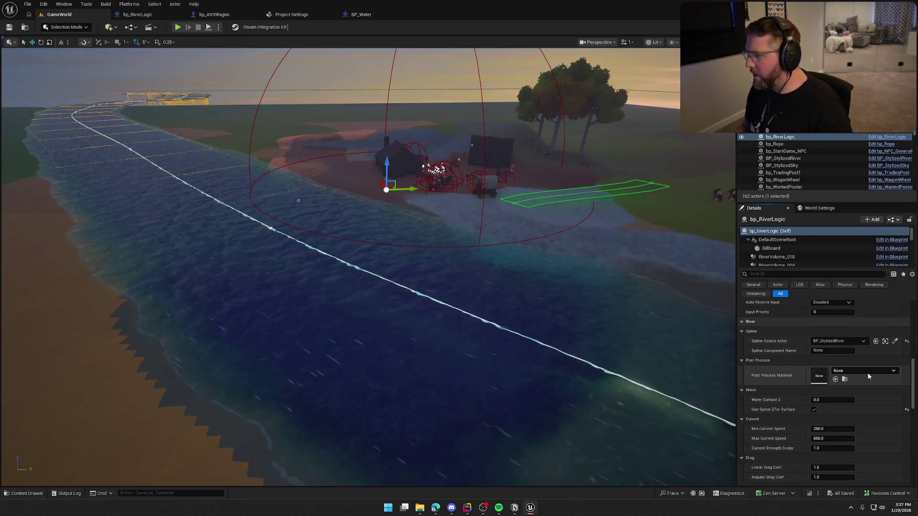
After a look at BP_Water, assign M_UnderwaterPP as the Post Process Material.
click(361, 14)
scroll(503, 272, up, 4)
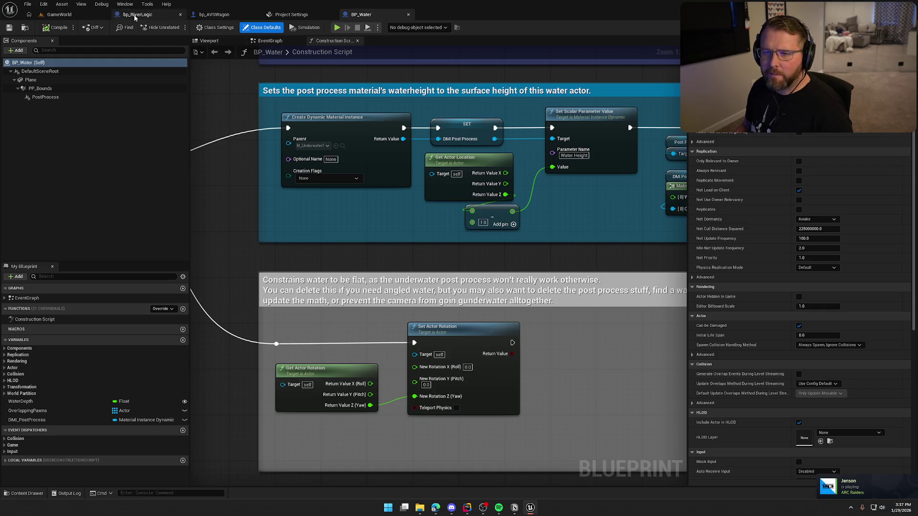
click(59, 15)
click(868, 372)
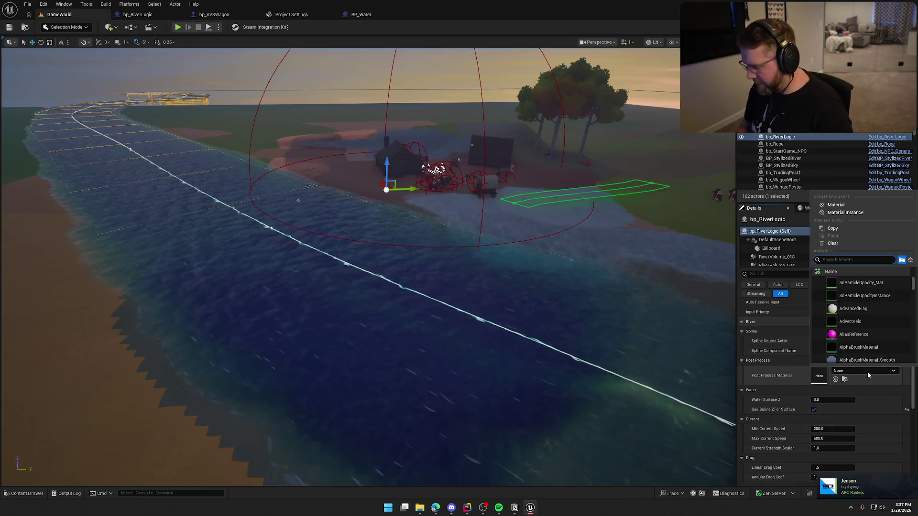
text(under)
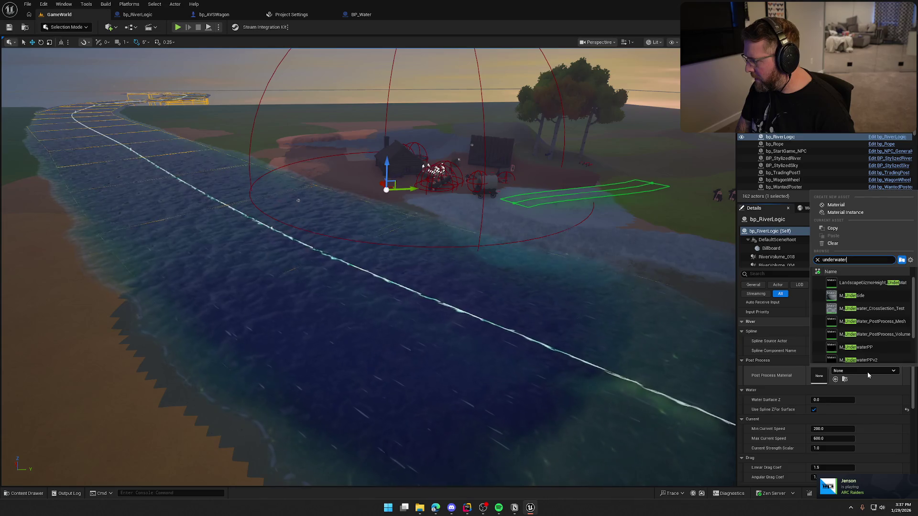
text(water)
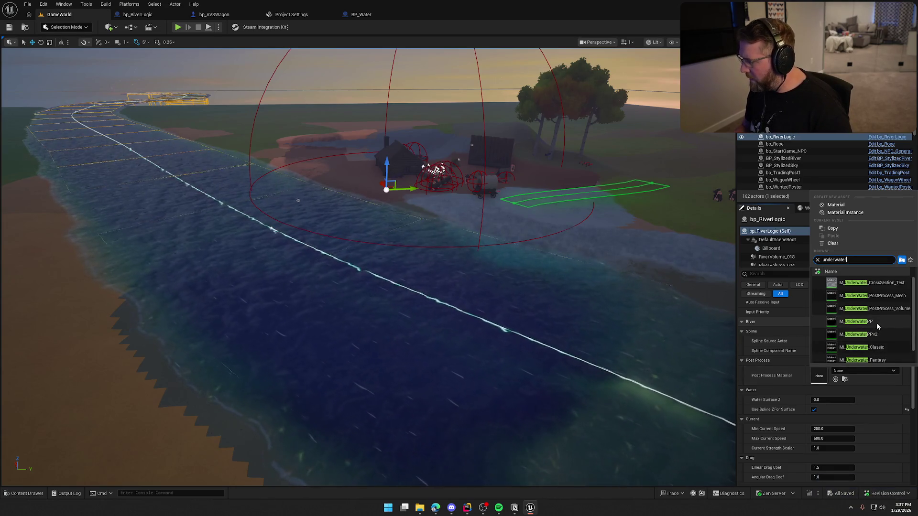
click(876, 323)
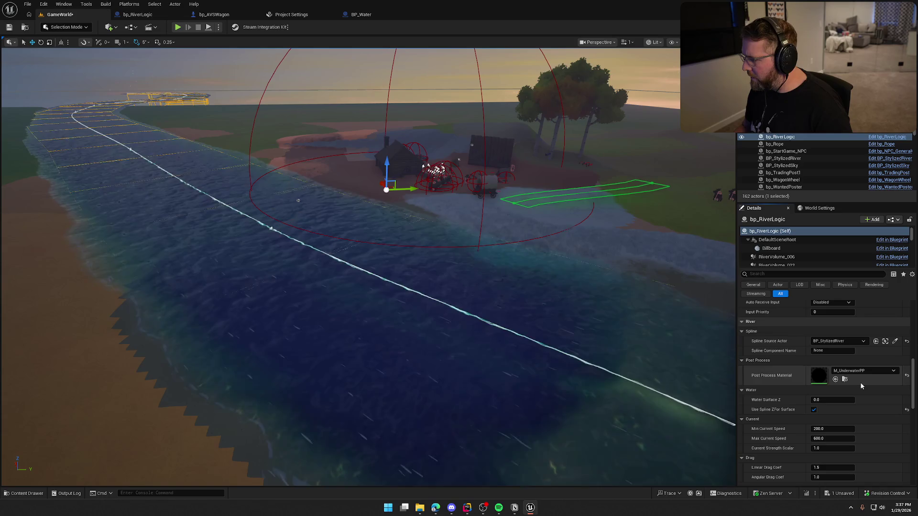
Compare BP_Water's material, then save the level with M_UnderwaterPP applied.
click(134, 16)
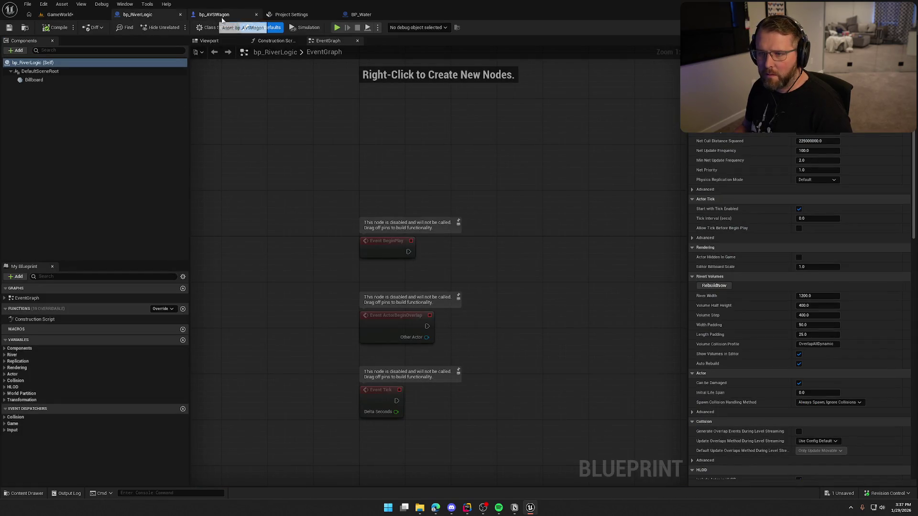
click(354, 18)
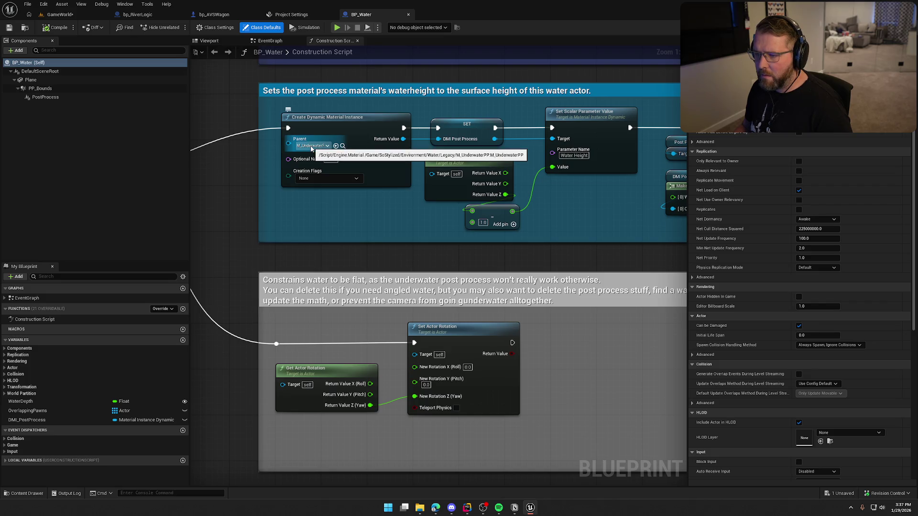
click(59, 15)
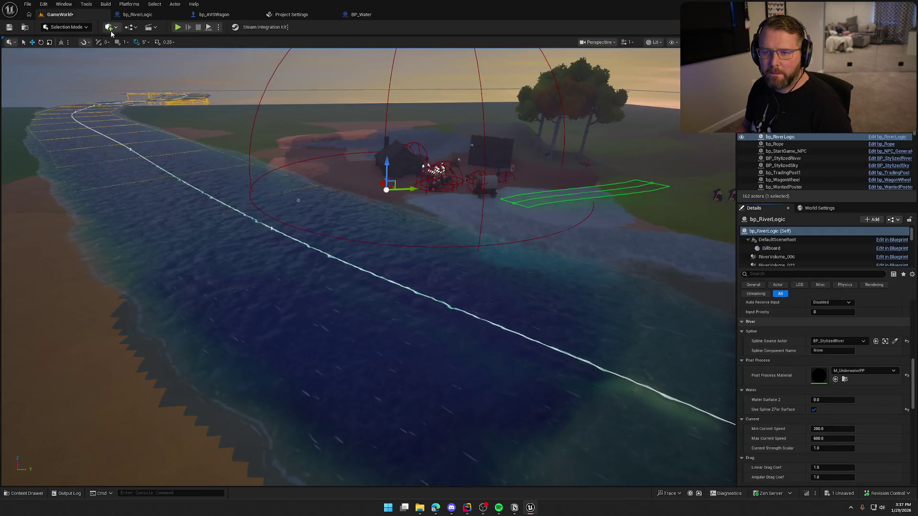
click(9, 28)
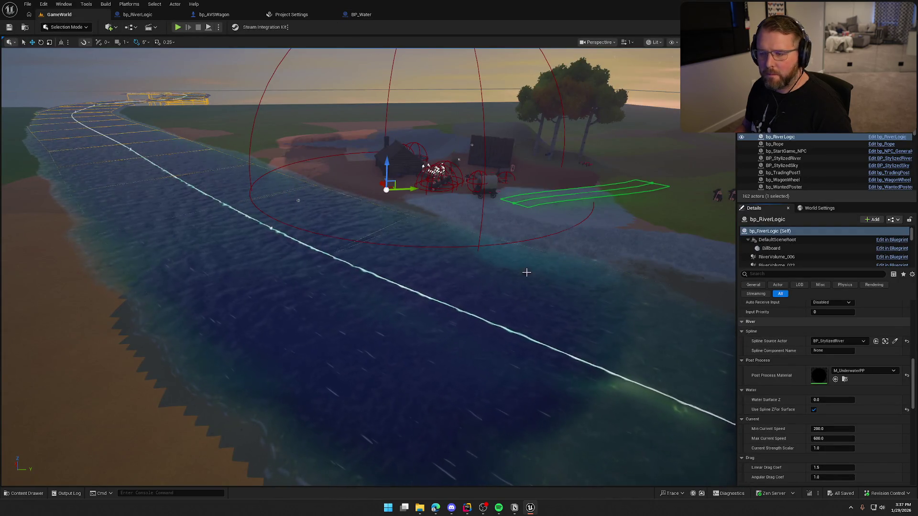
Enlarge the component tree to review bp_RiverLogic's RiverVolume and RiverPP components, then deselect it.
scroll(782, 387, up, 10)
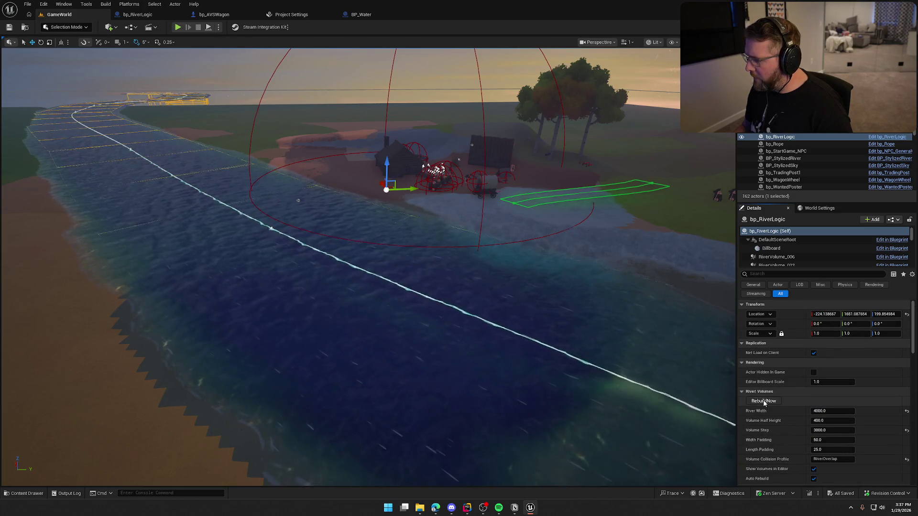
mouse_move(508, 277)
mouse_down()
mouse_move(531, 287)
mouse_move(531, 258)
mouse_move(588, 258)
mouse_move(588, 225)
mouse_up()
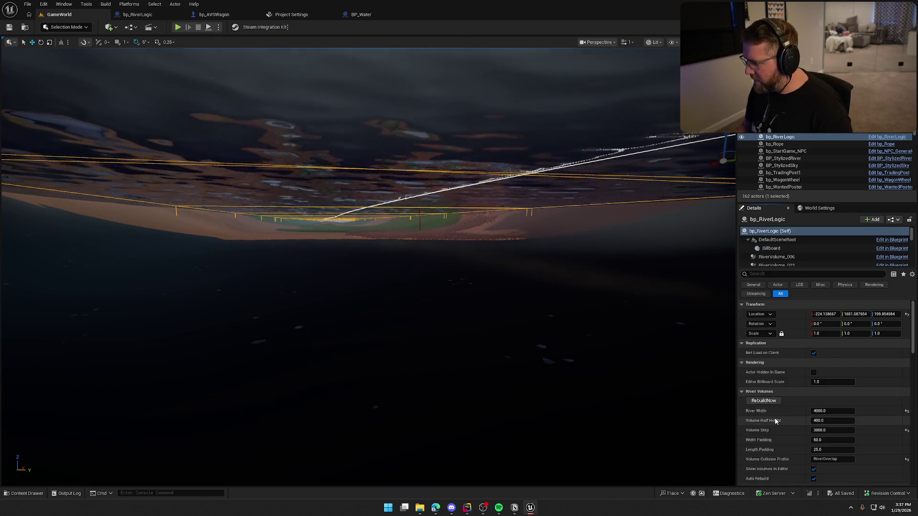
scroll(776, 423, down, 3)
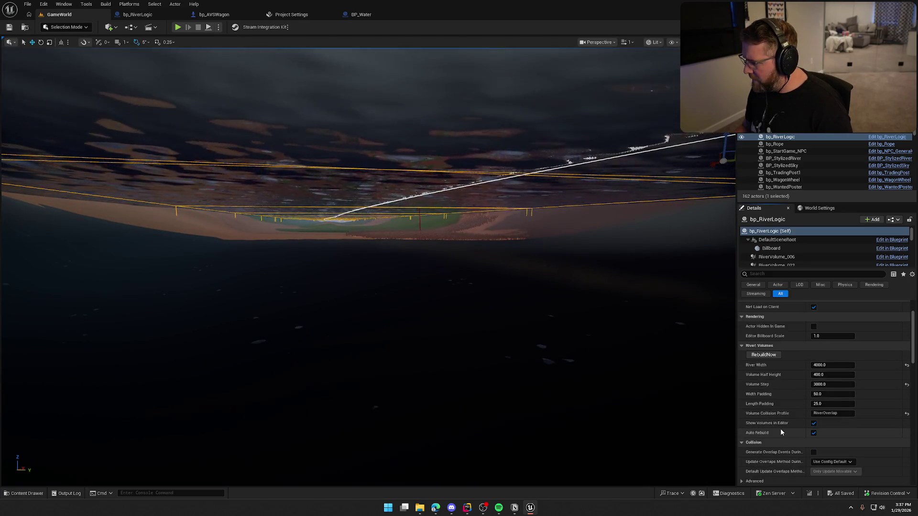
scroll(782, 429, up, 3)
scroll(826, 251, down, 5)
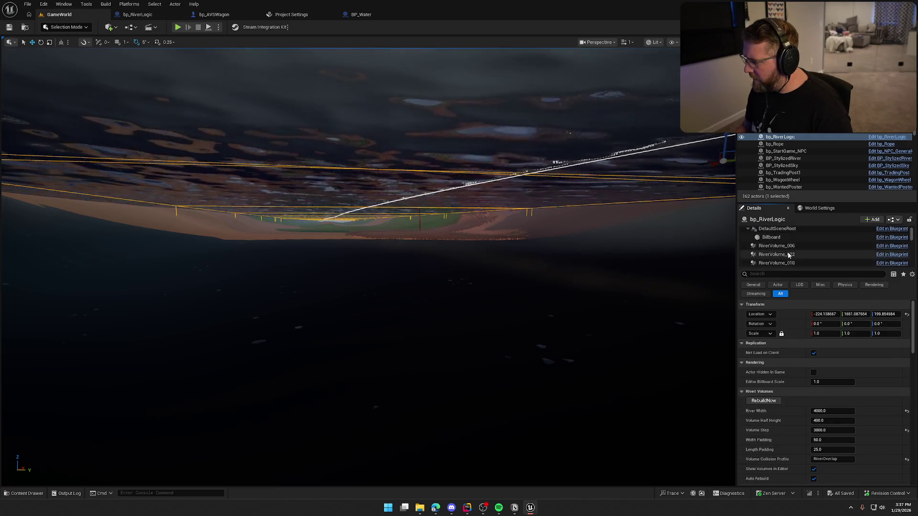
scroll(825, 252, down, 10)
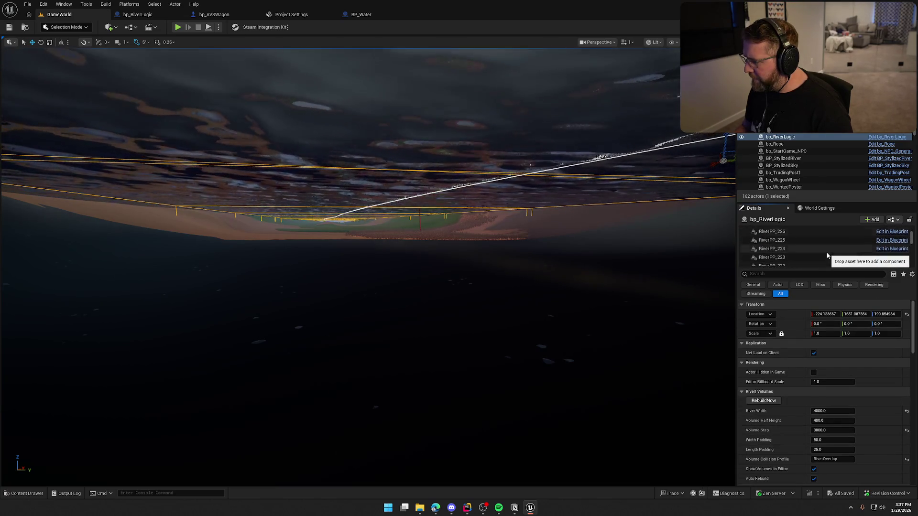
scroll(827, 251, down, 15)
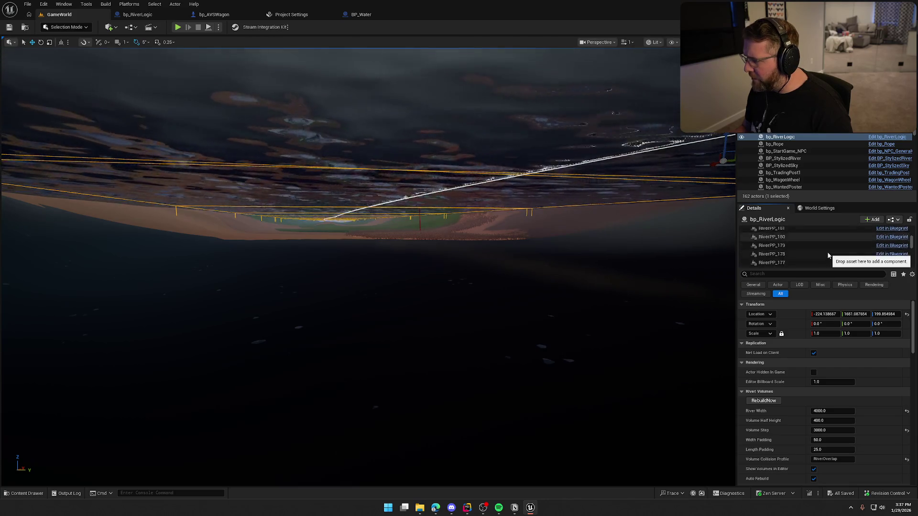
drag(915, 242, 912, 264)
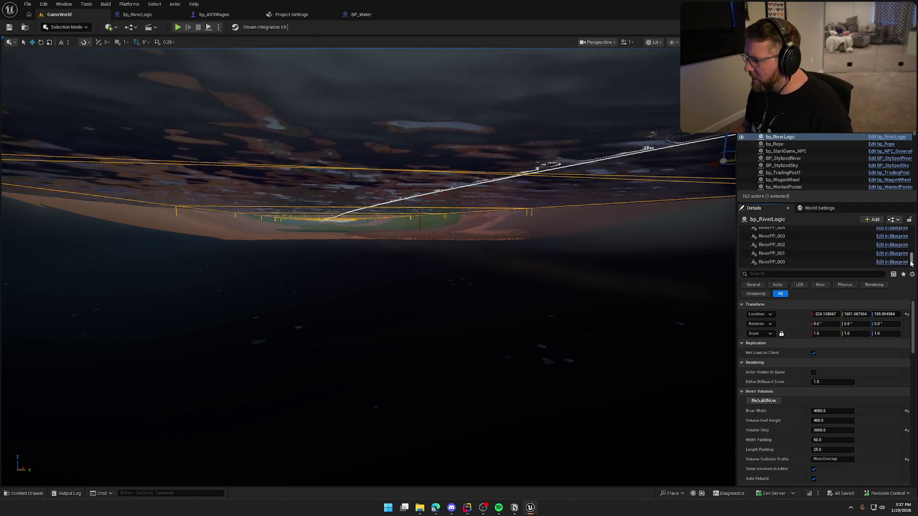
drag(911, 258, 912, 220)
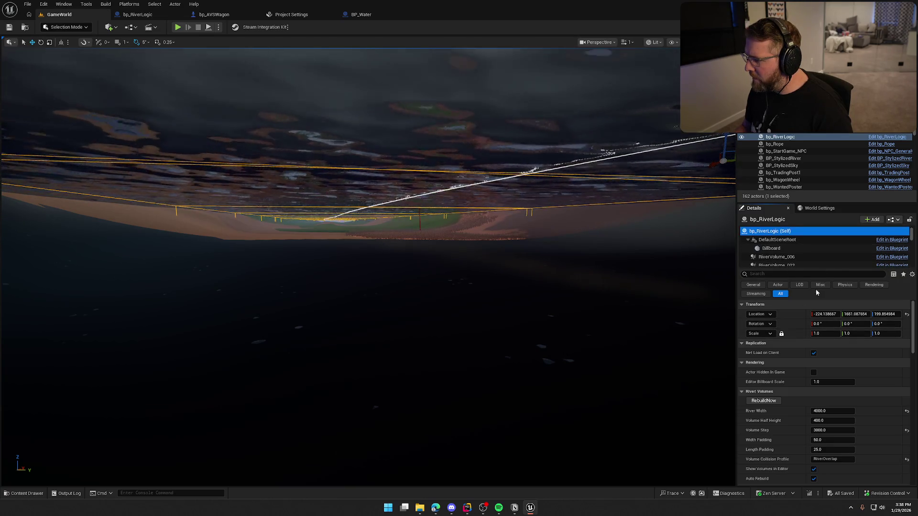
drag(824, 269, 824, 347)
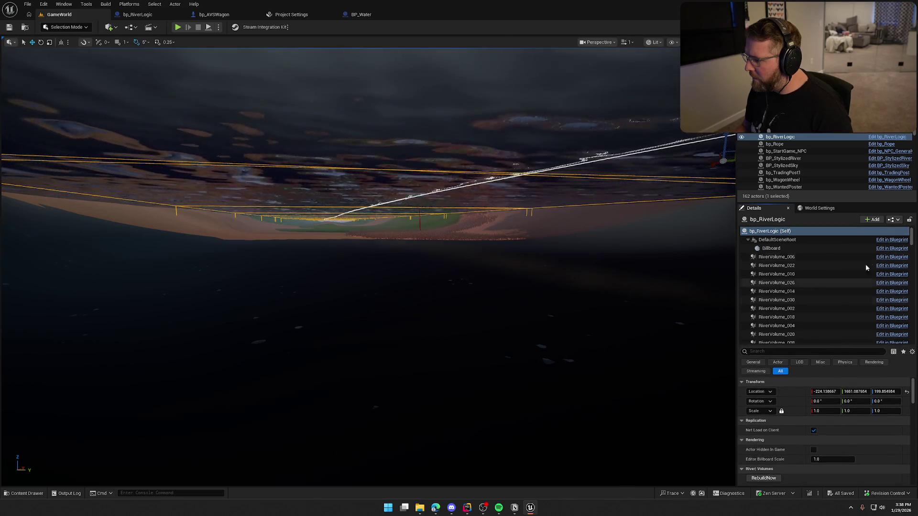
mouse_move(914, 240)
mouse_down()
mouse_move(913, 257)
mouse_move(910, 230)
mouse_move(897, 333)
mouse_up()
click(425, 322)
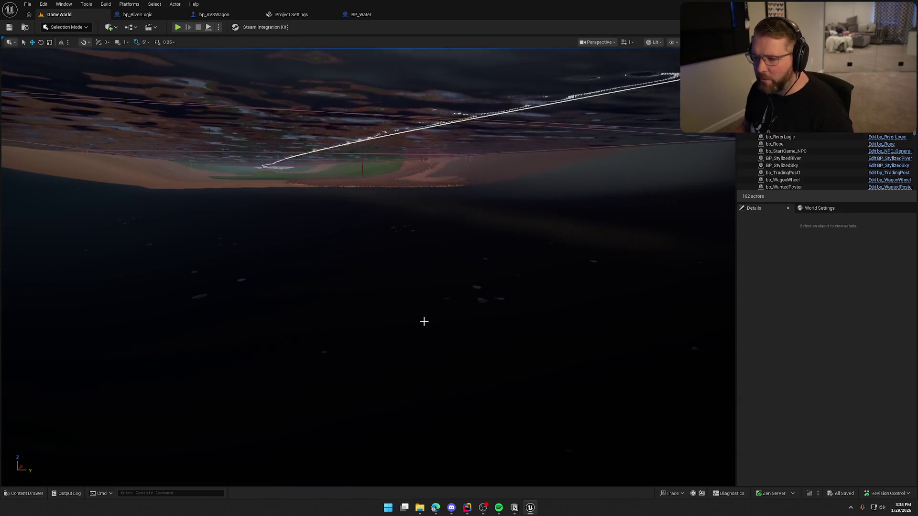
In Rider, jump from CreateVolume to the GeneratedVolumes declaration in RiverLogicActor.h.
click(468, 508)
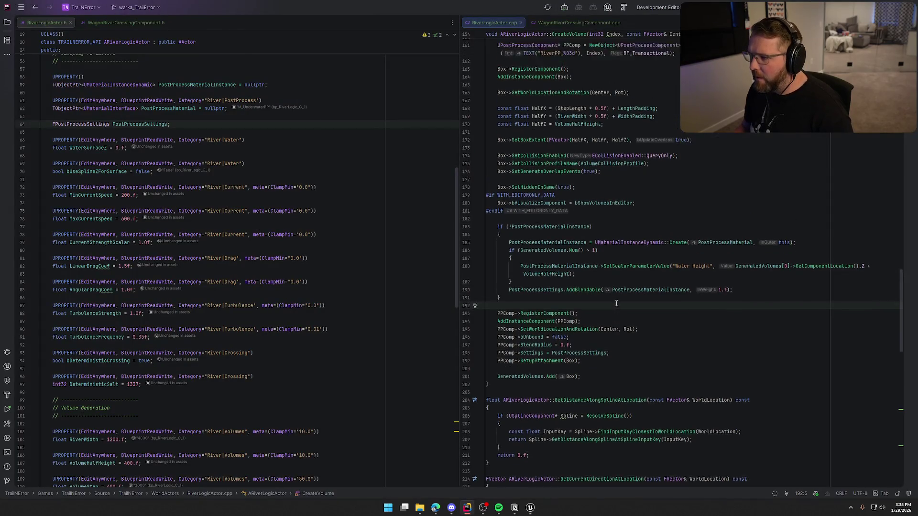
scroll(577, 449, down, 5)
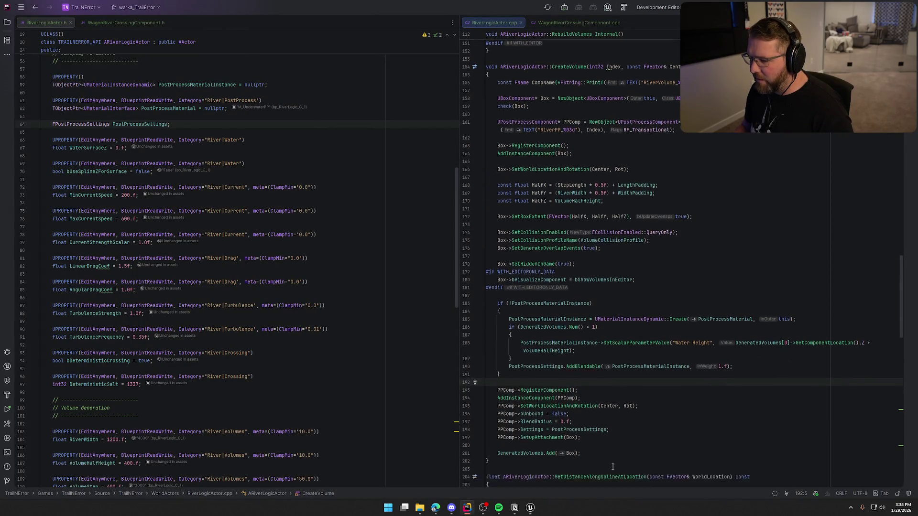
click(505, 334)
click(523, 350)
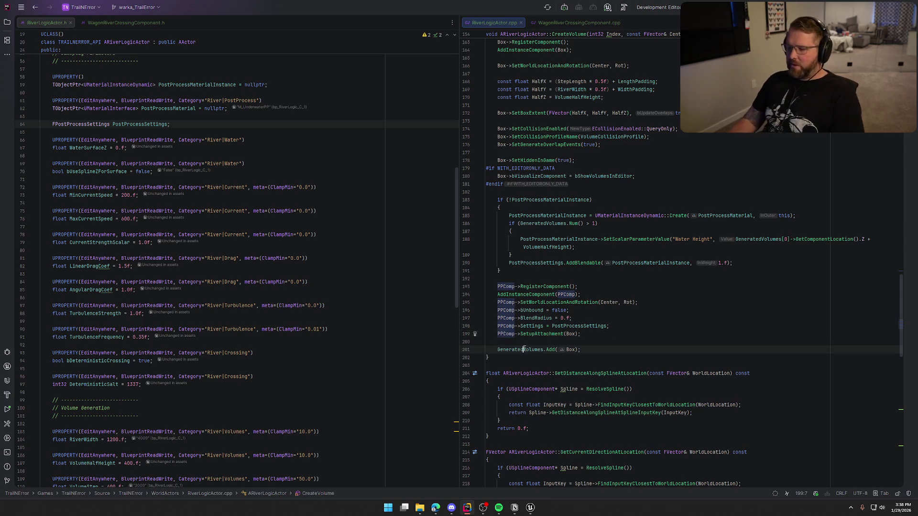
key(ctrl+b)
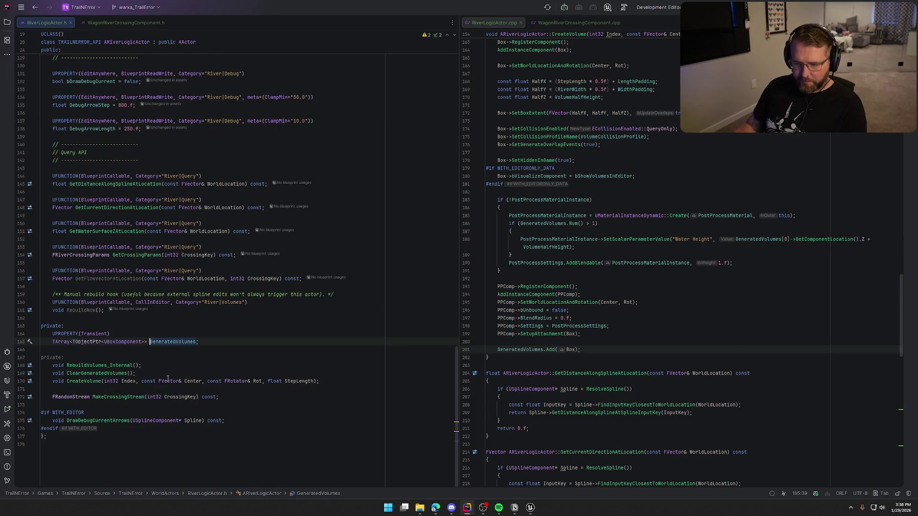
Add a UPROPERTY(Transient) line below the GeneratedVolumes declaration.
key(Return)
key(Return)
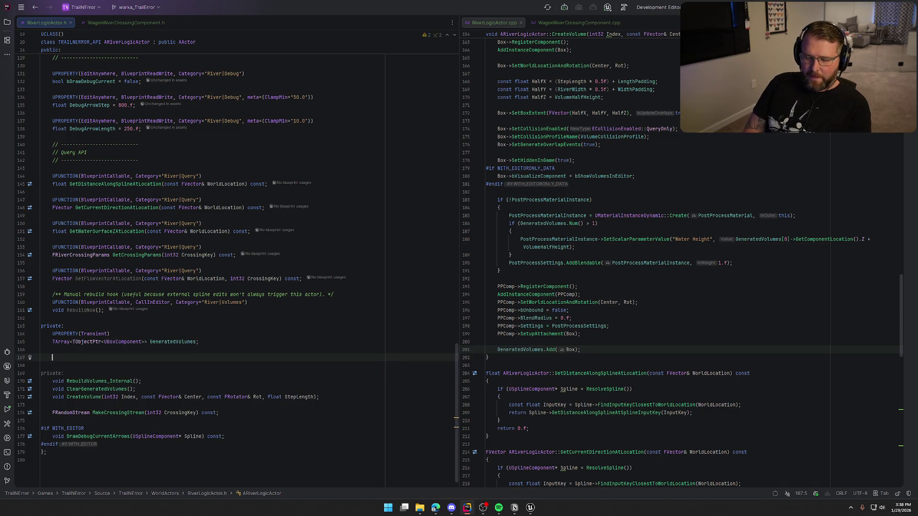
text(UP)
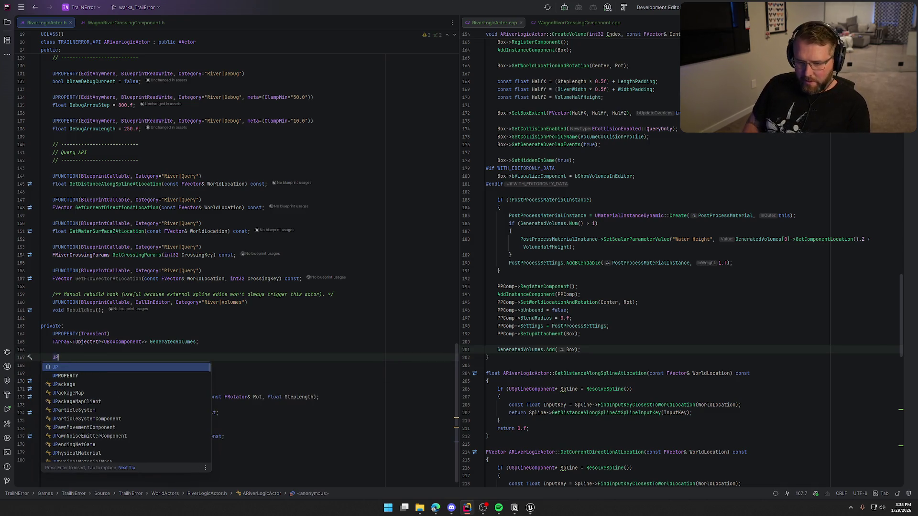
key(Left)
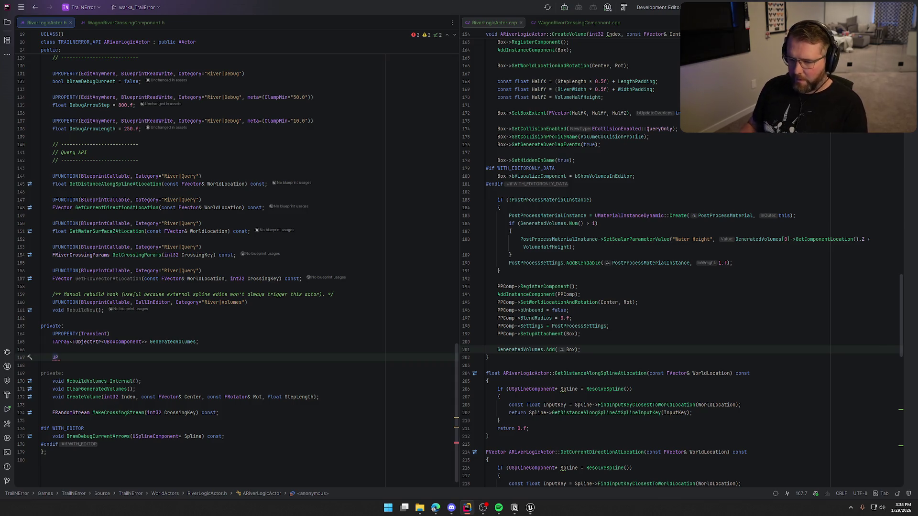
text(ro)
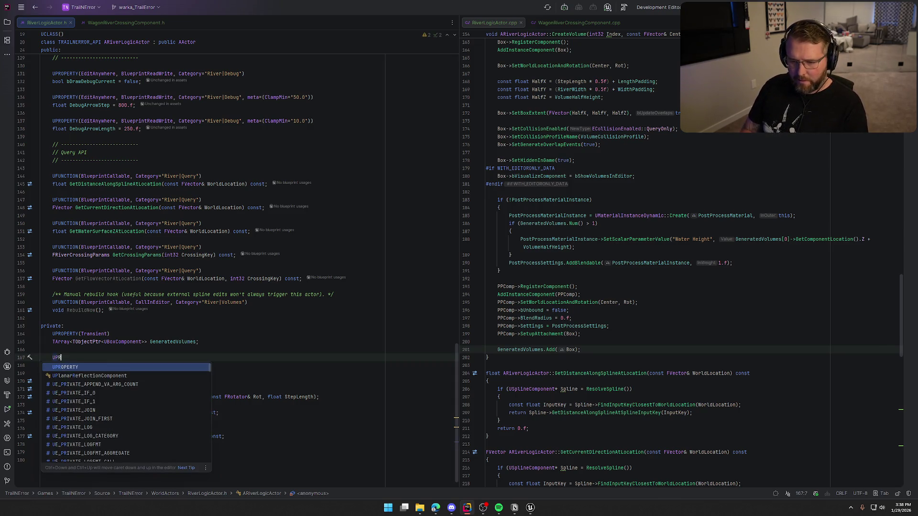
key(Tab)
key(Return)
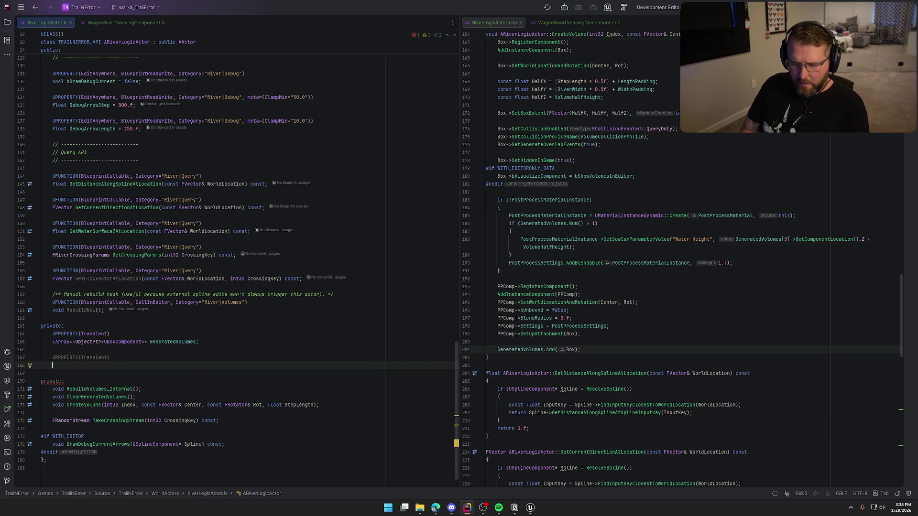
Declare TArray<TObjectPtr<class UPostProcessComponent>> GeneratedPostProcessComponents; under it.
text(TArr)
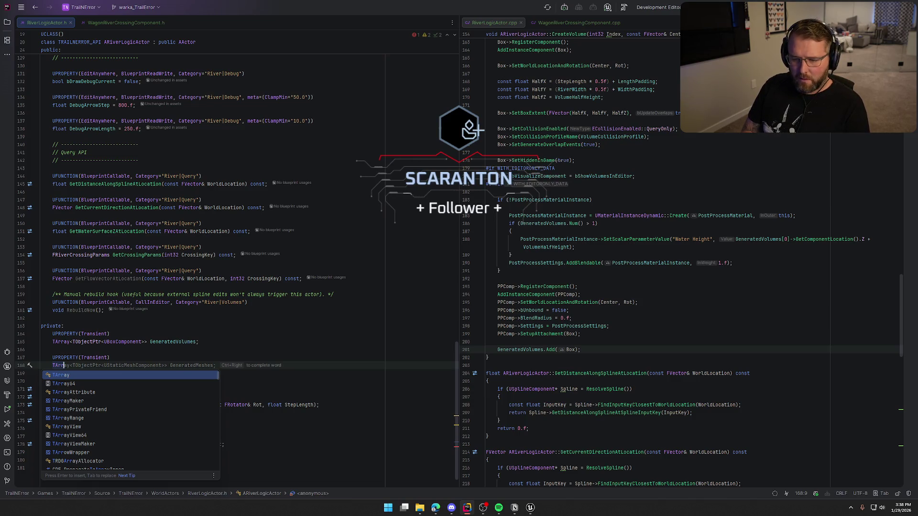
key(Return)
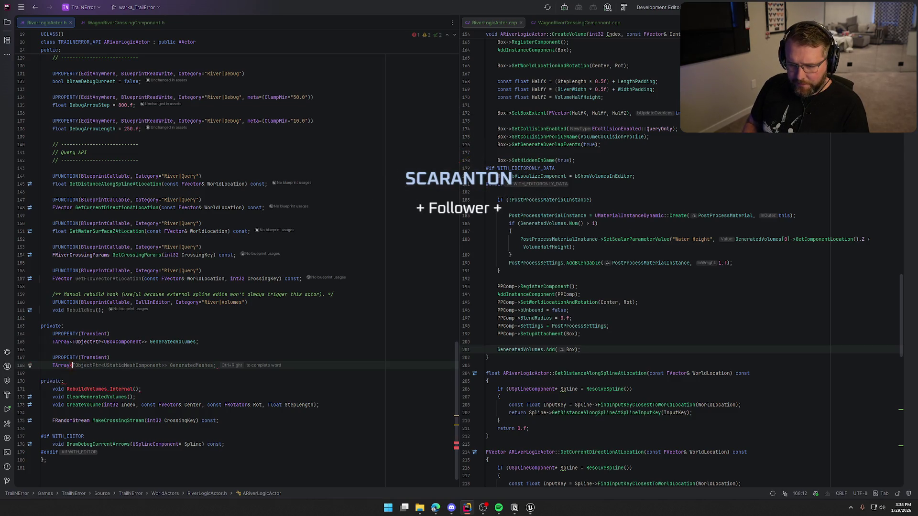
key(ctrl+Right)
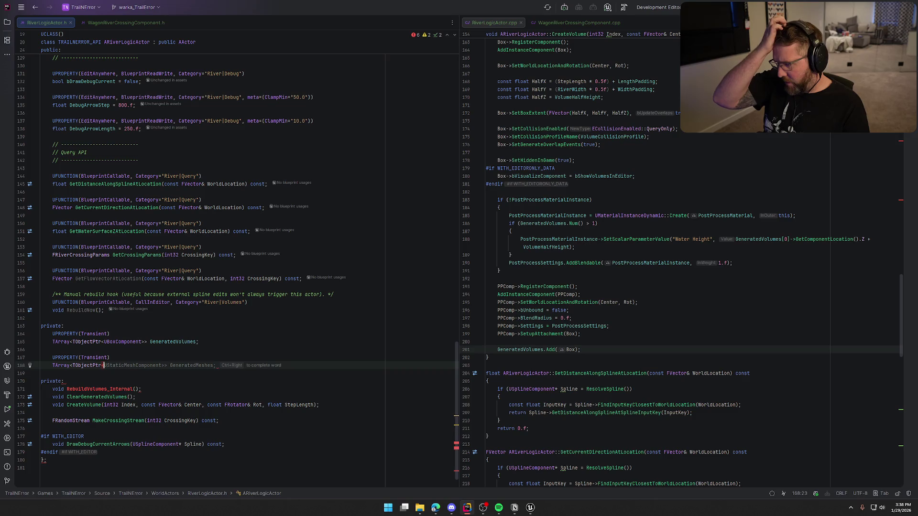
scroll(733, 375, up, 5)
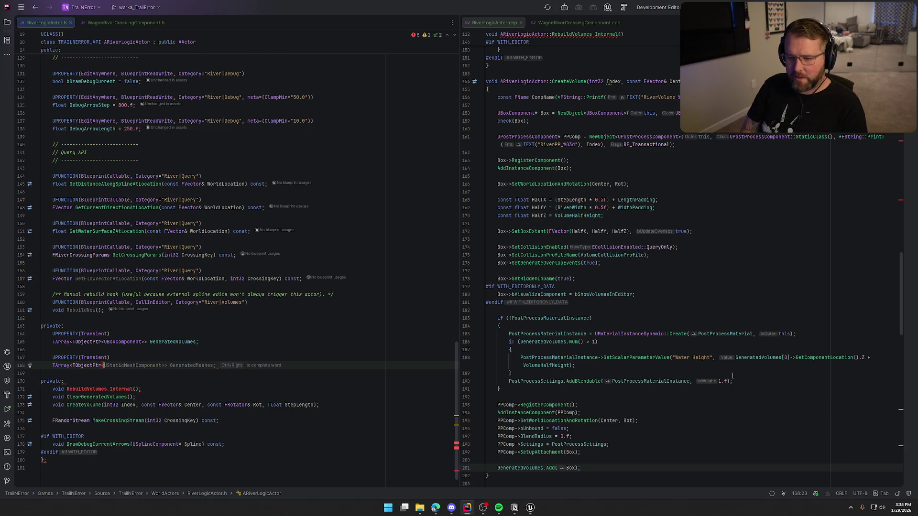
text(UPostPro)
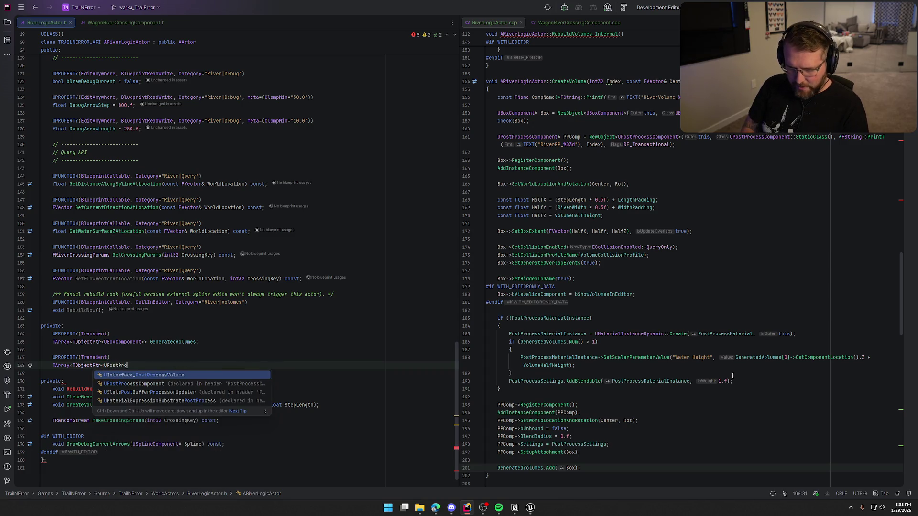
key(Down)
key(Return)
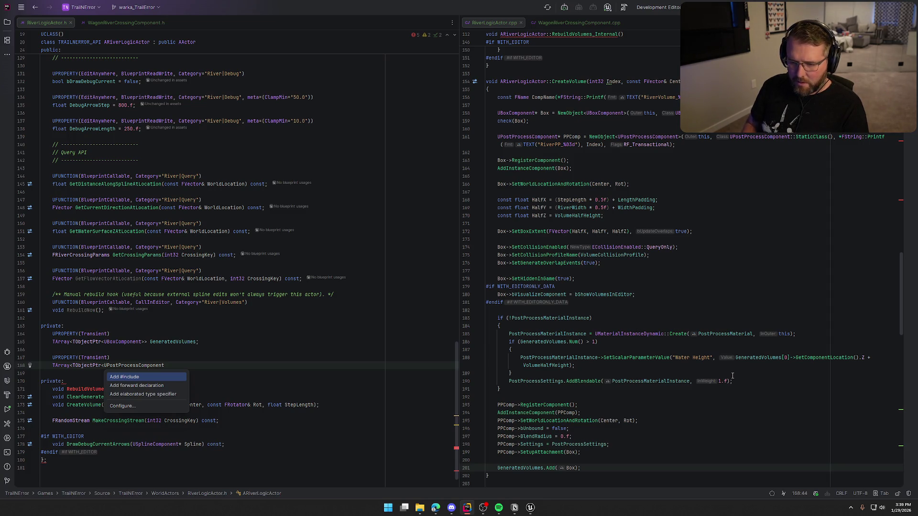
key(Down)
key(Down)
key(Return)
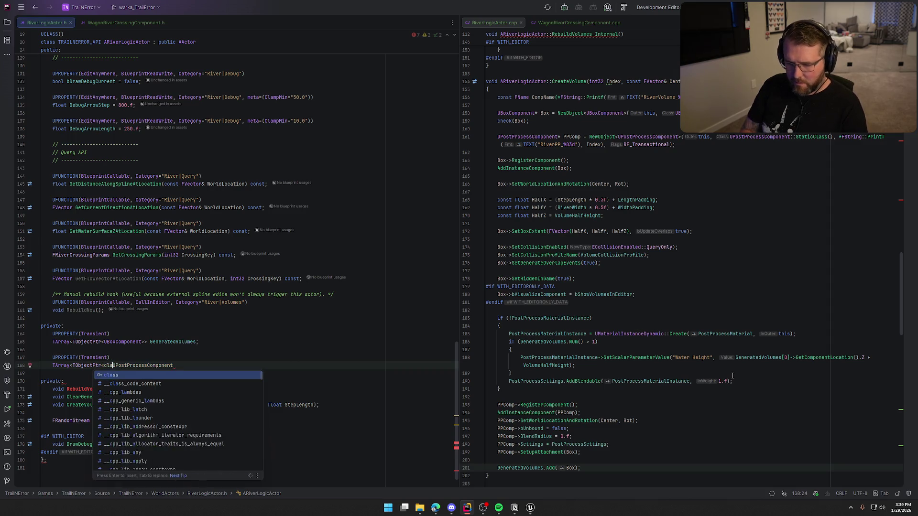
text(>)
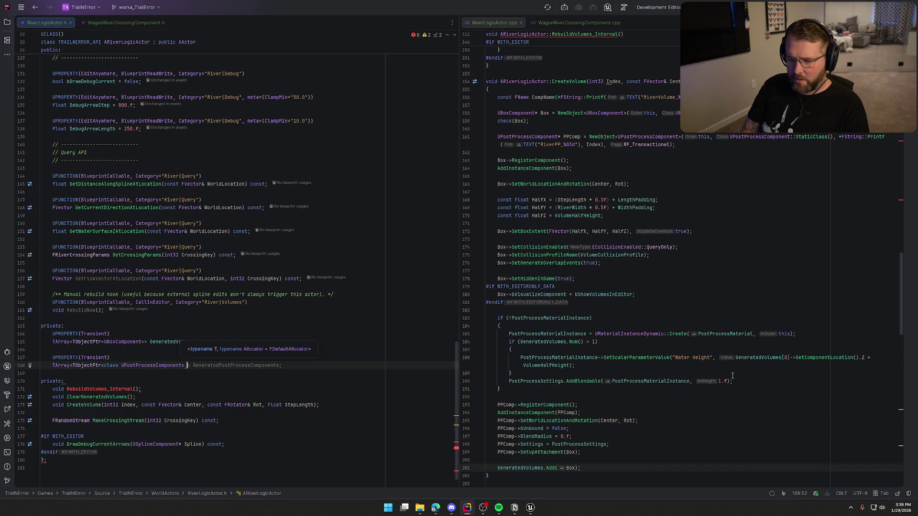
key(Tab)
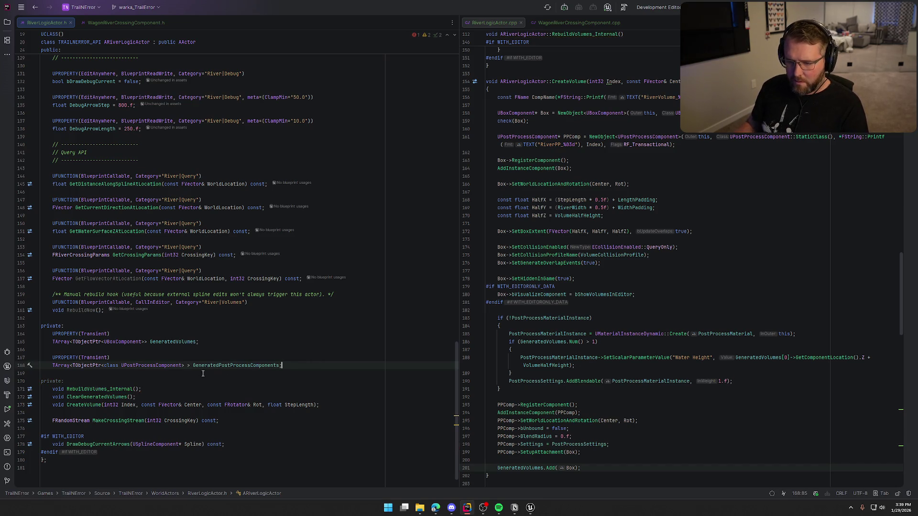
click(189, 365)
key(BackSpace)
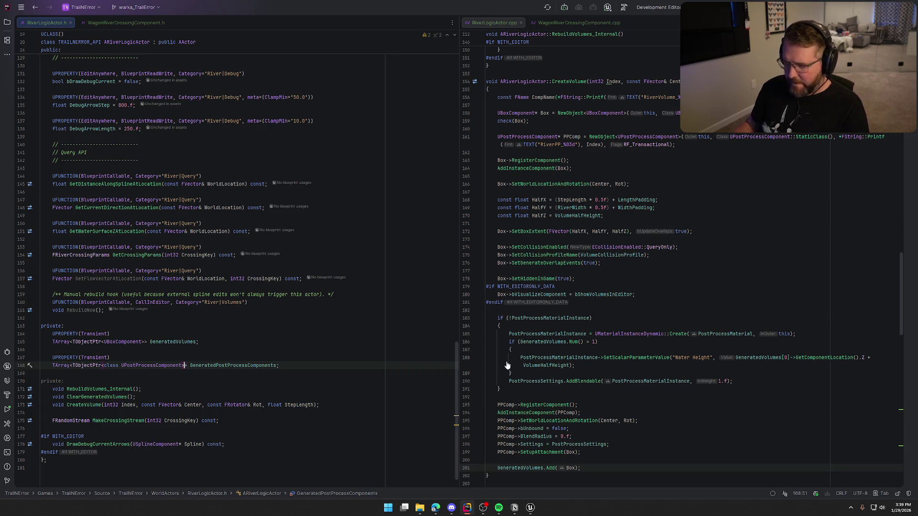
scroll(603, 297, down, 7)
Add GeneratedPostProcessComponents.Add(PPComp) after the PPComp setup in CreateVolume.
click(595, 294)
key(Return)
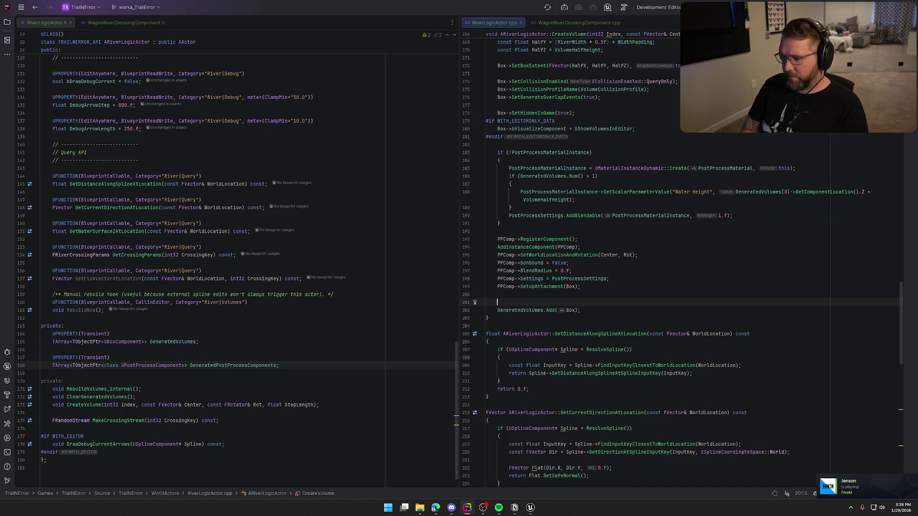
text(Gen)
key(Down)
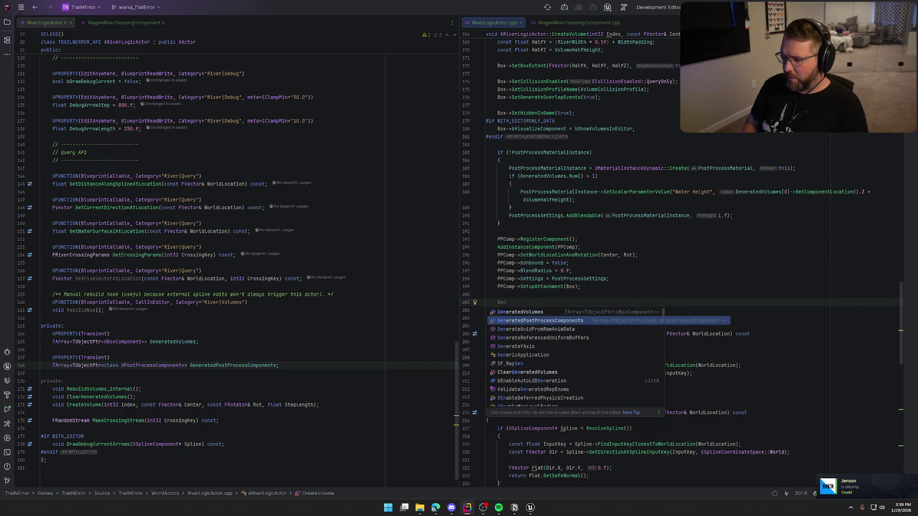
key(Return)
key(Tab)
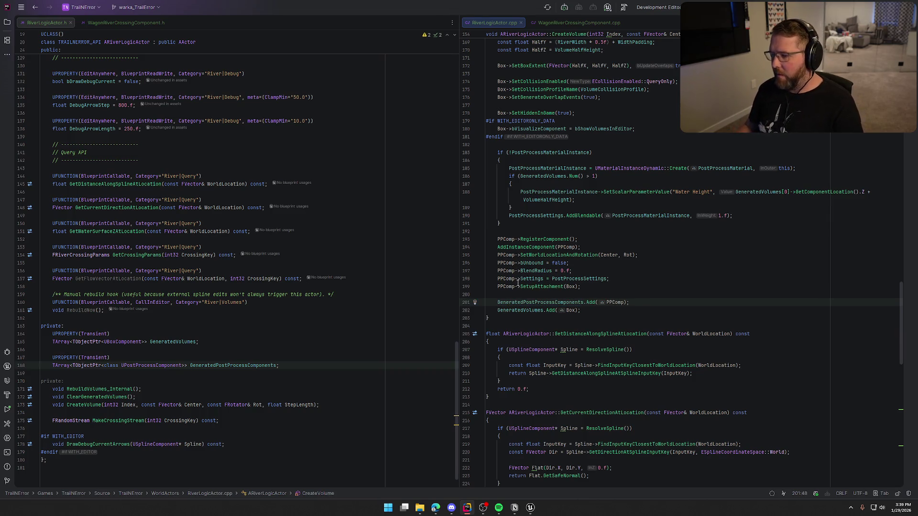
Review the usages of GeneratedVolumes and Center in CreateVolume.
double_click(521, 310)
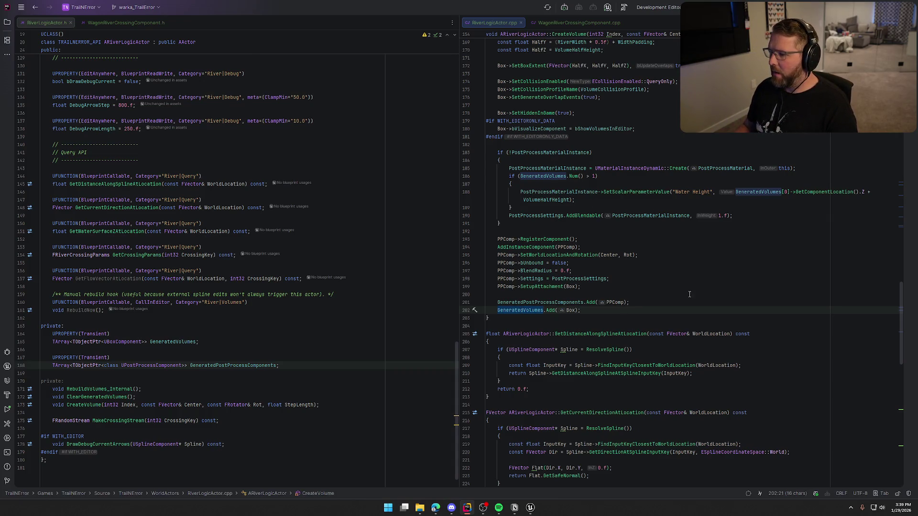
scroll(690, 293, up, 4)
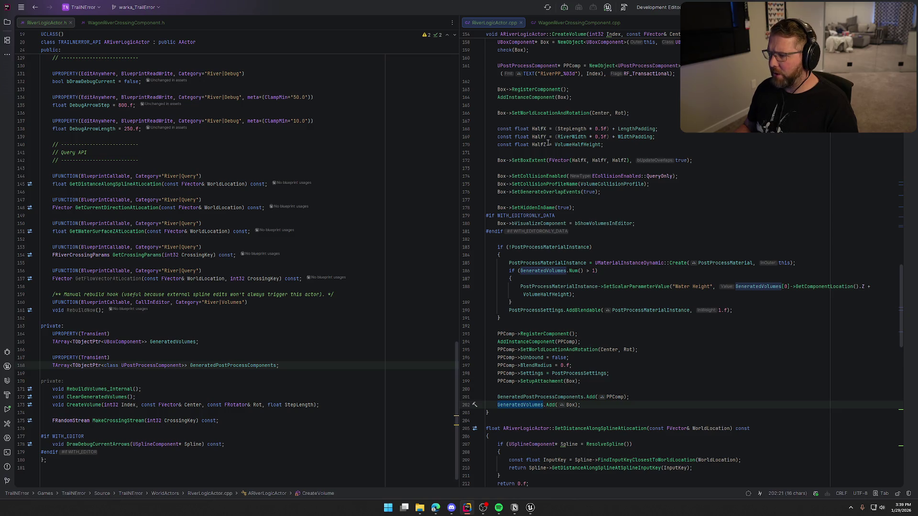
mouse_move(568, 143)
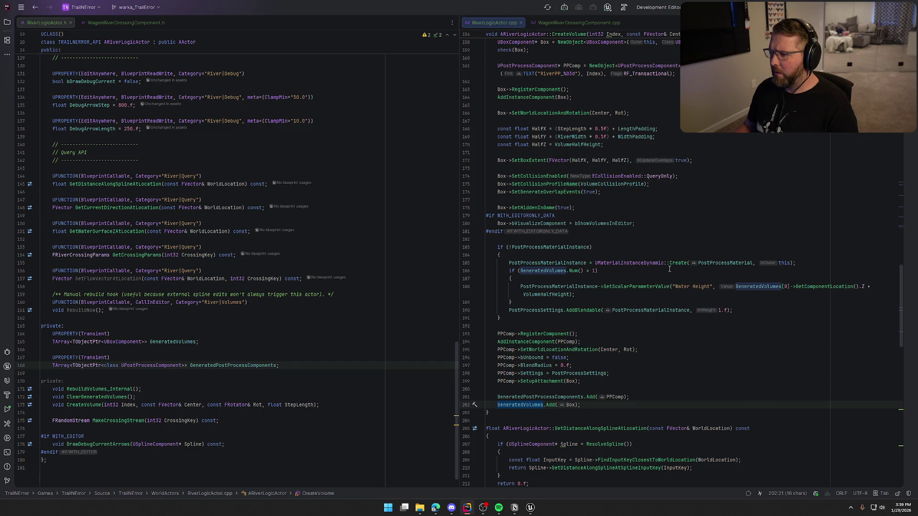
scroll(670, 270, up, 3)
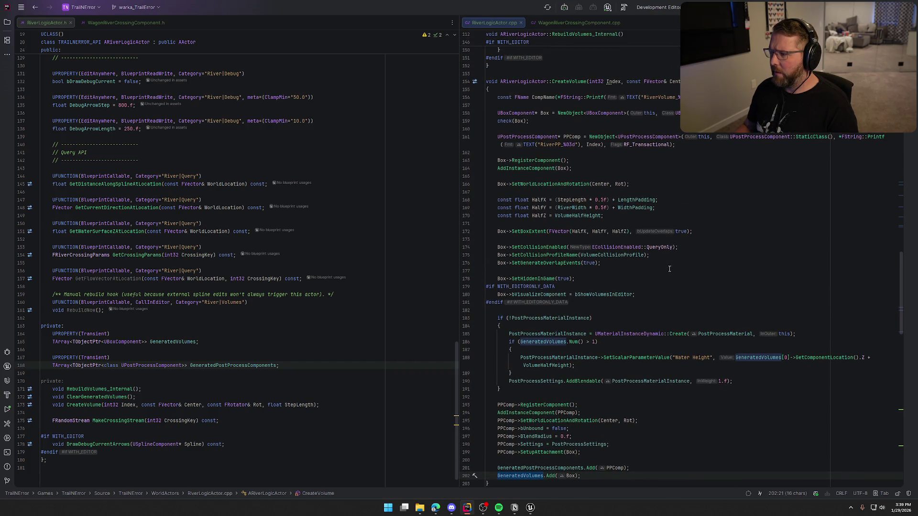
click(677, 81)
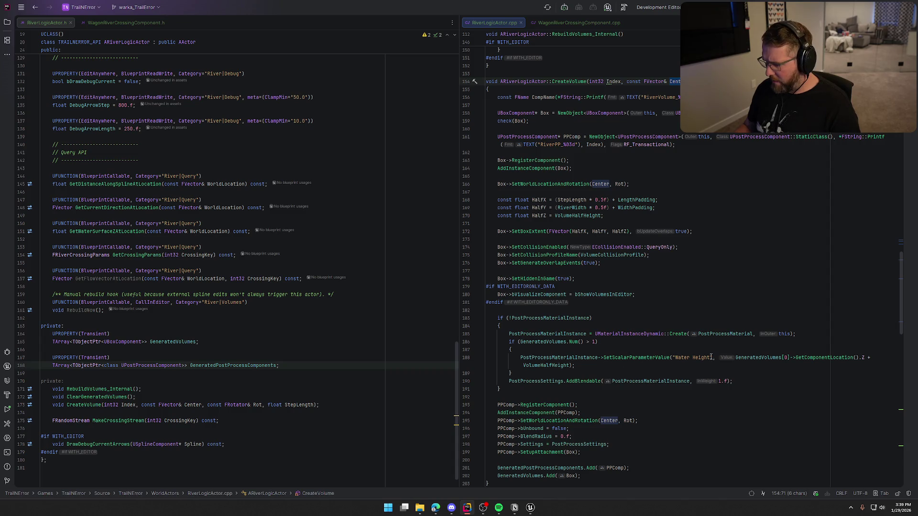
click(735, 358)
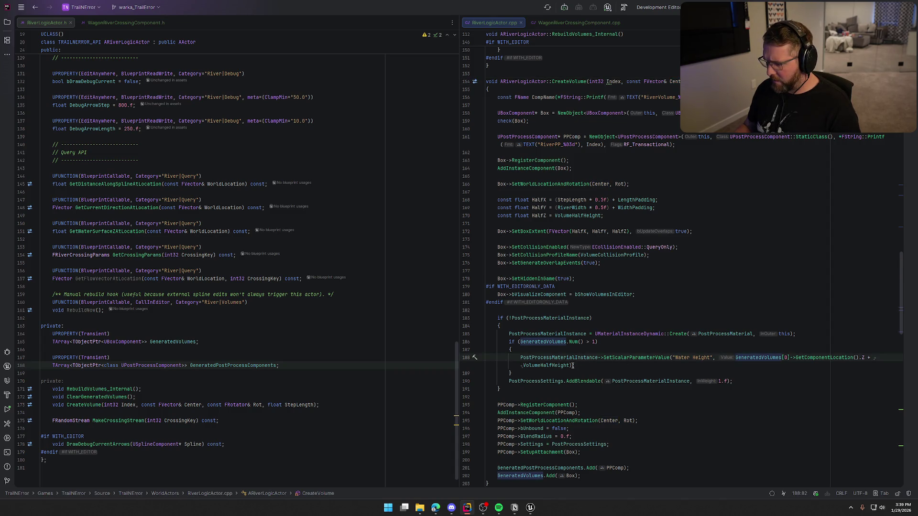
Replace the old water height expression with Center.Z.
shift+click(863, 359)
text(Center)
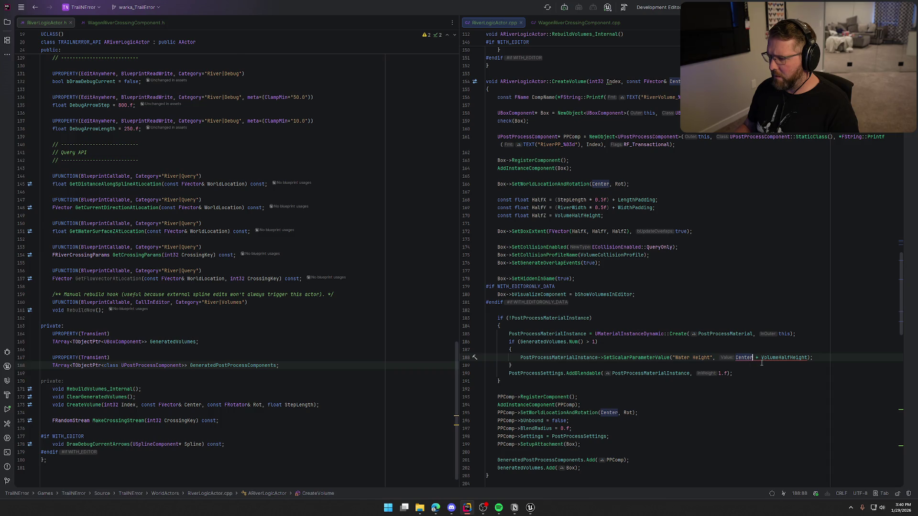
mouse_move(771, 360)
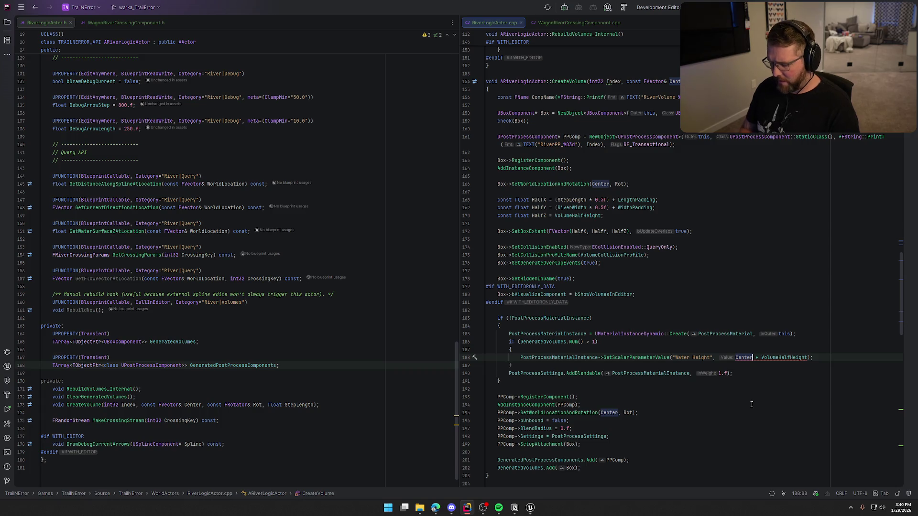
text(.Z)
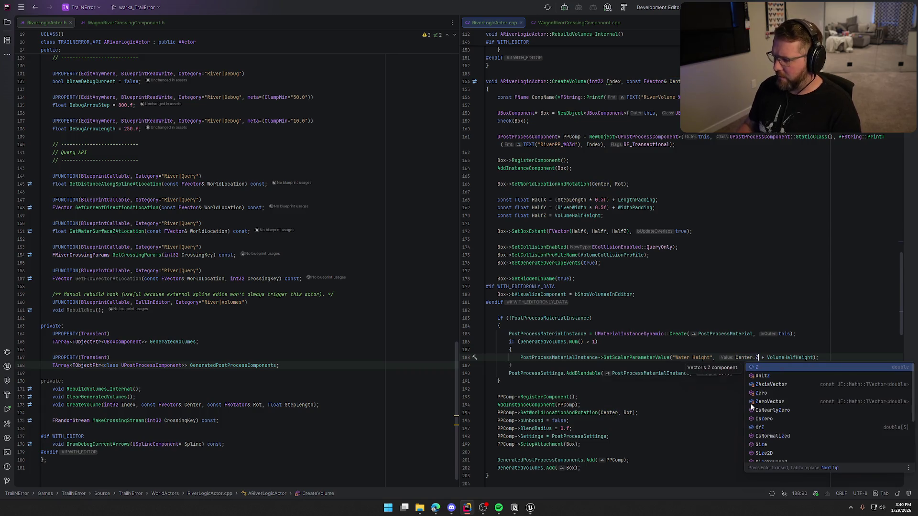
click(726, 347)
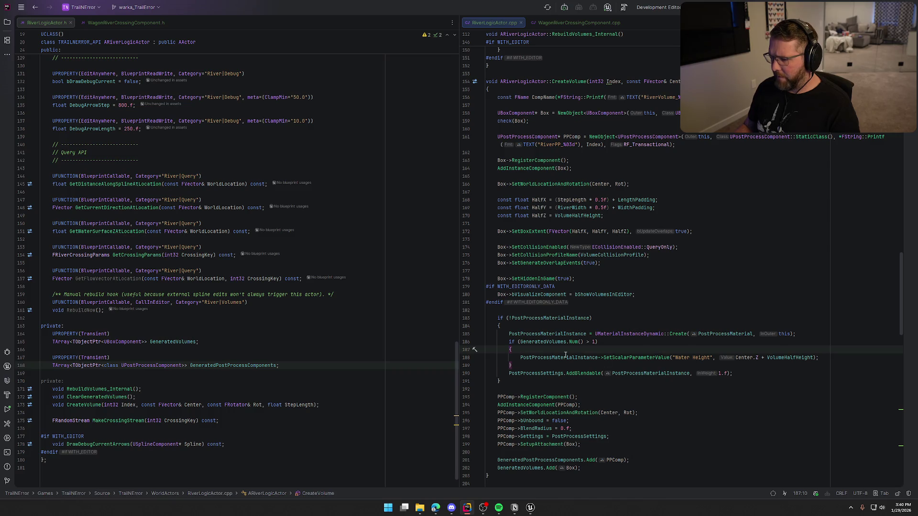
Delete the if (GeneratedVolumes.Num() > 1) line and its braces, and reindent the Water Height statement.
click(609, 341)
key(ctrl+x)
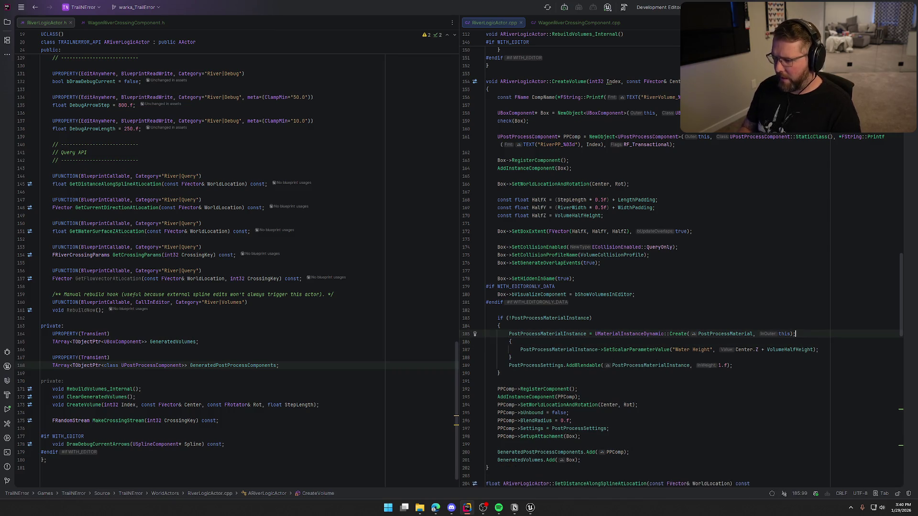
click(796, 349)
key(alt+shift+Up)
key(Home)
key(shift+Tab)
key(Down)
key(shift+Down)
key(shift+Down)
key(Delete)
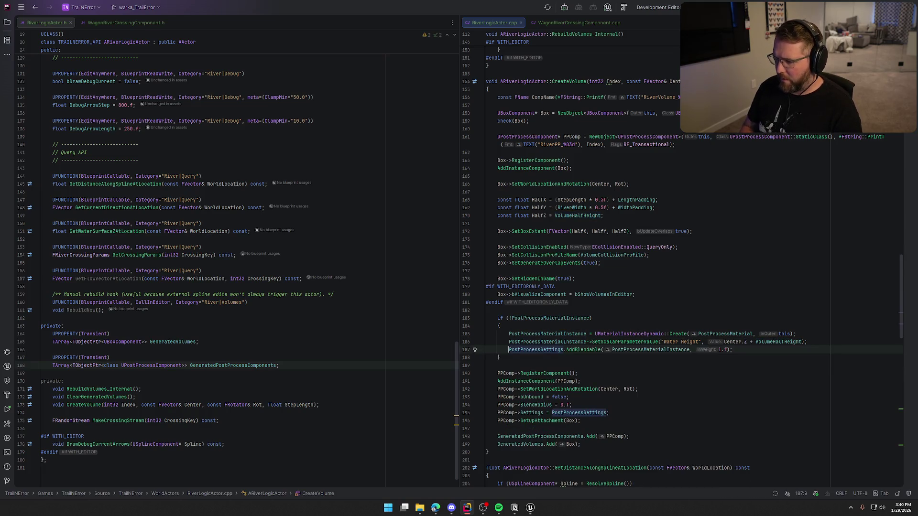
Select GeneratedVolumes and start a file search for it.
scroll(655, 391, down, 4)
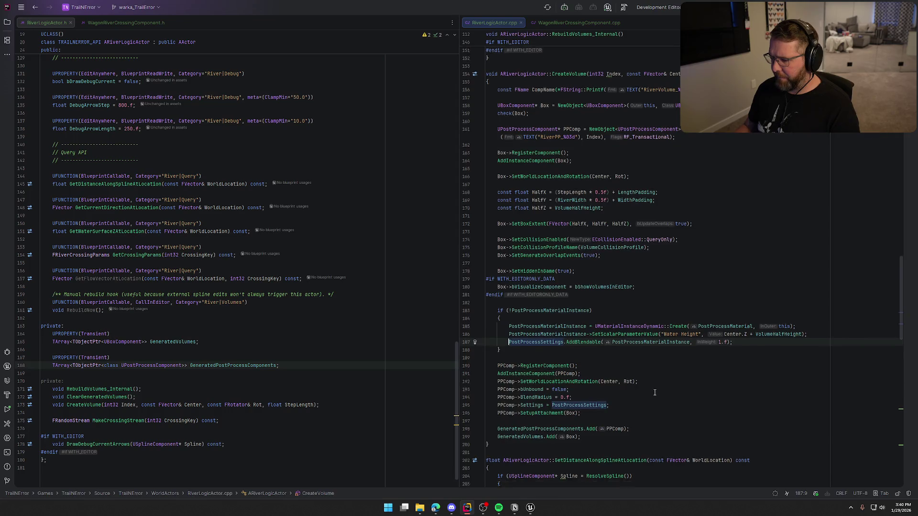
double_click(512, 351)
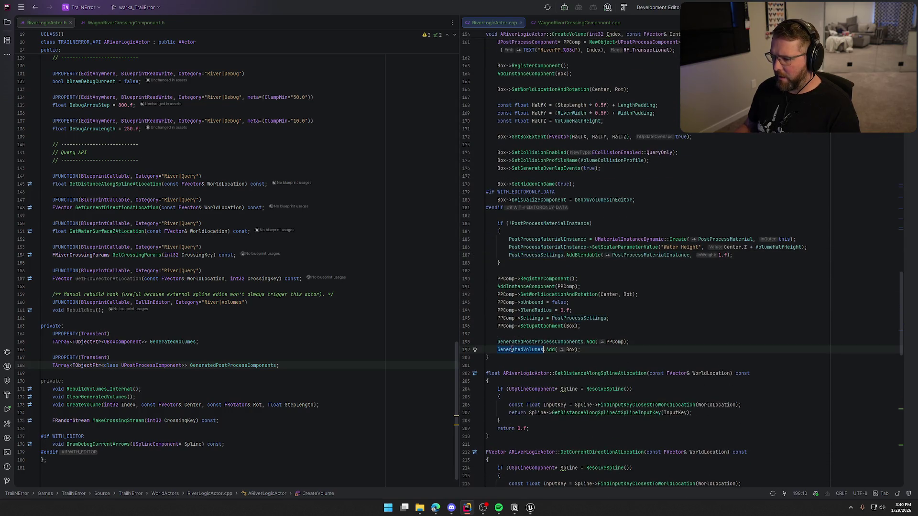
key(ctrl+f)
In ClearGeneratedVolumes, add a loop destroying GeneratedPostProcessComponents, then Empty() them.
key(Return)
key(Return)
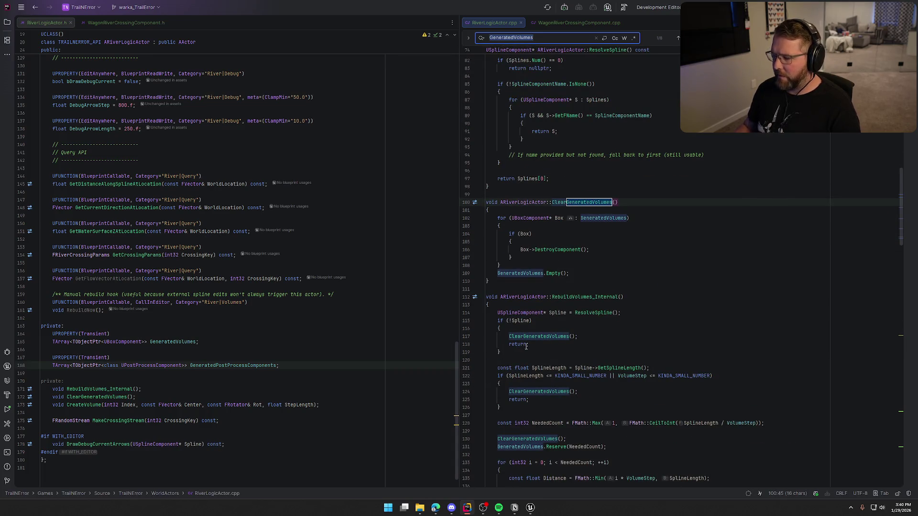
click(580, 273)
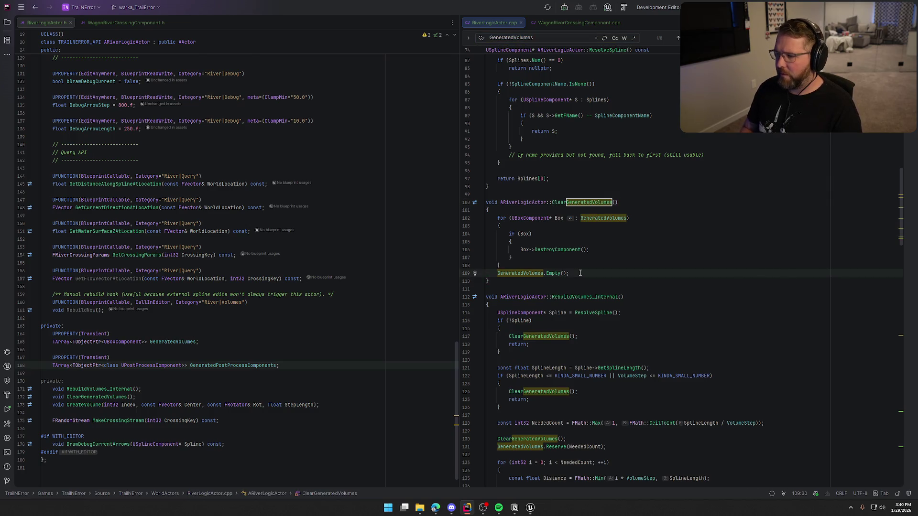
key(Return)
key(Return)
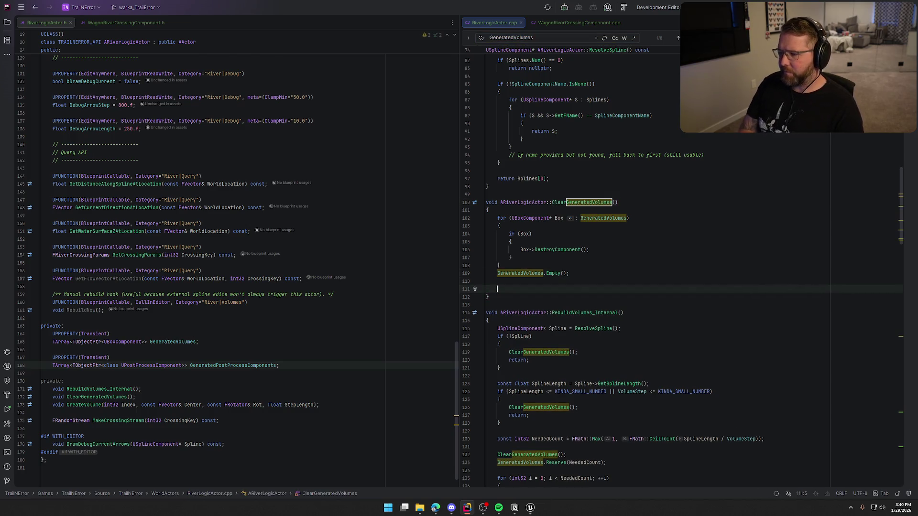
key(Tab)
key(Return)
key(Tab)
Add GeneratedPostProcessComponents.Reserve(NeededCount) after the volumes Reserve in RebuildVolumes_Internal.
scroll(676, 315, down, 5)
scroll(672, 322, down, 9)
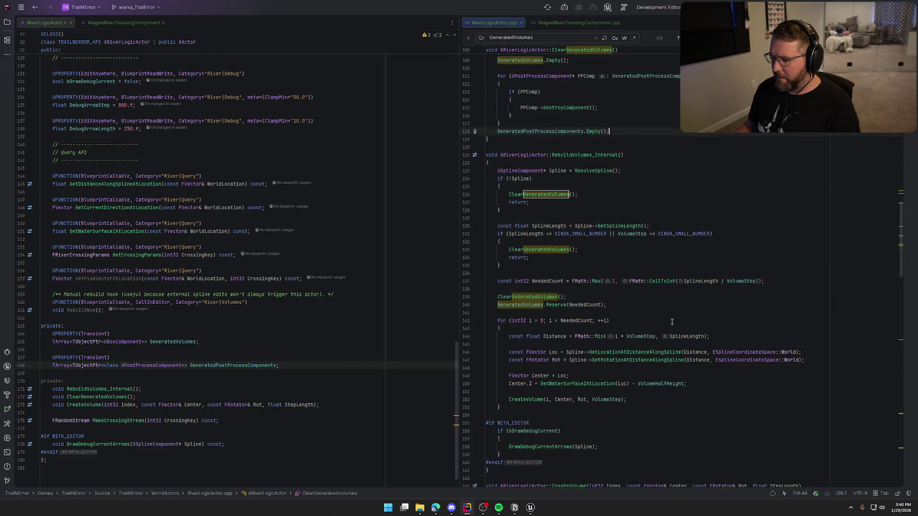
scroll(672, 322, down, 1)
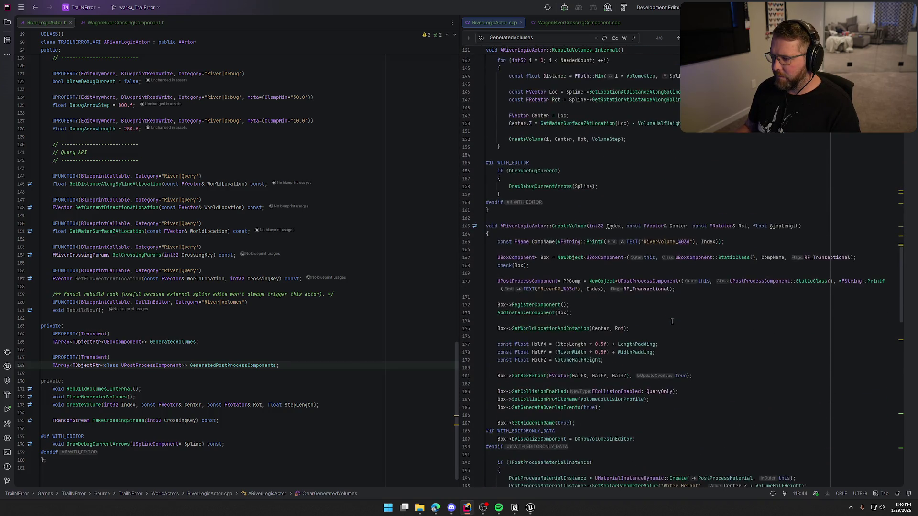
scroll(672, 321, up, 4)
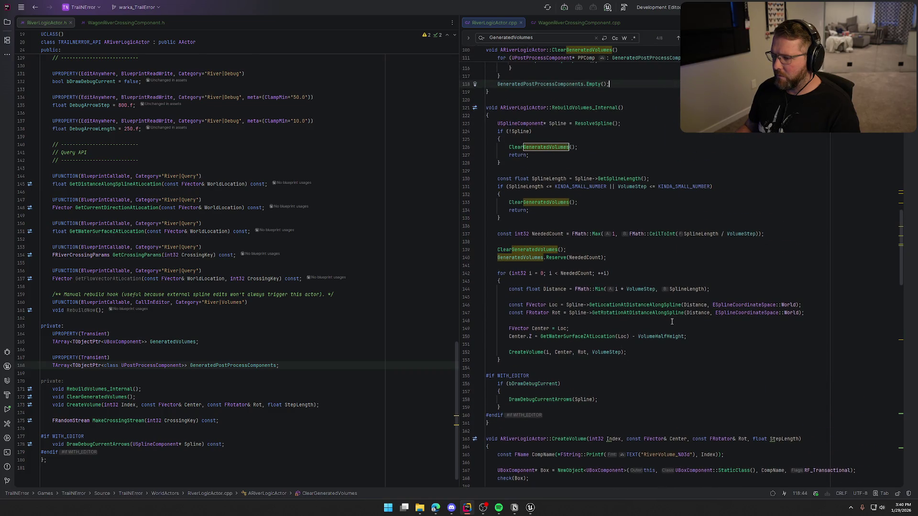
click(612, 257)
key(Return)
key(Tab)
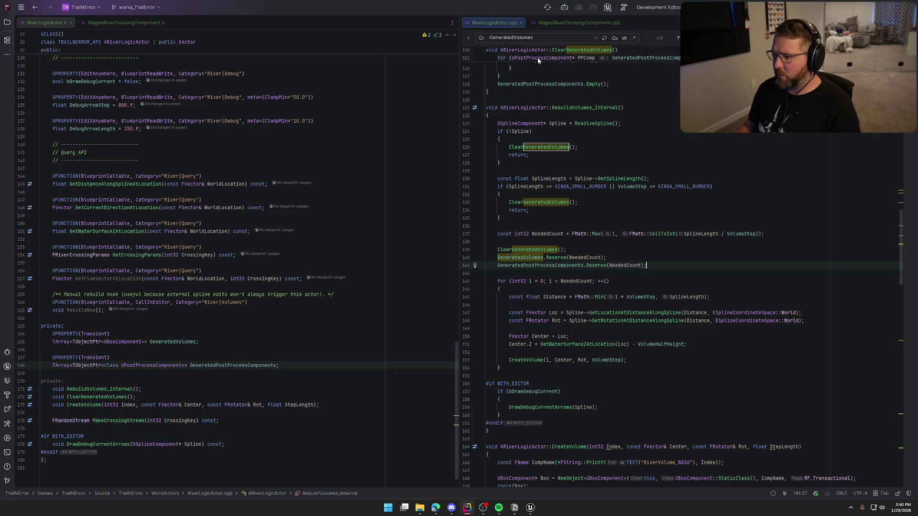
Jump to the next GeneratedVolumes match, then go to the Unreal Editor.
click(535, 37)
key(Return)
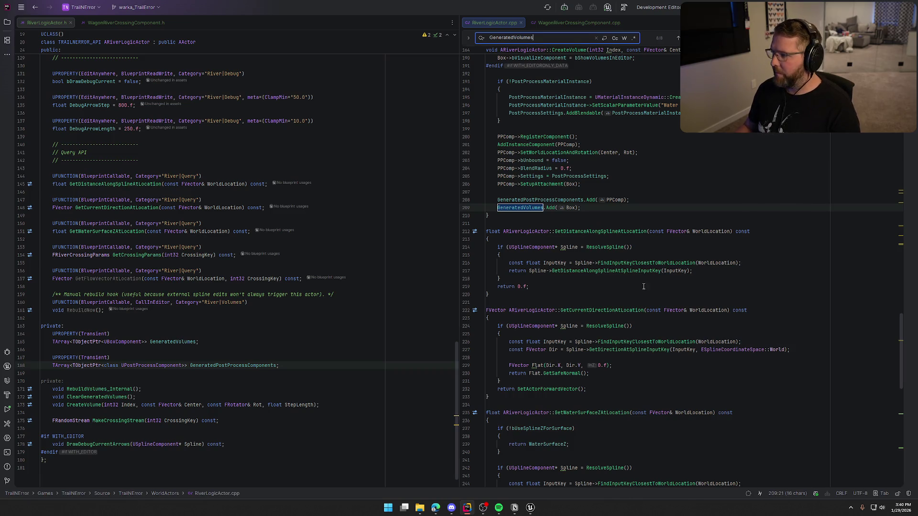
click(535, 509)
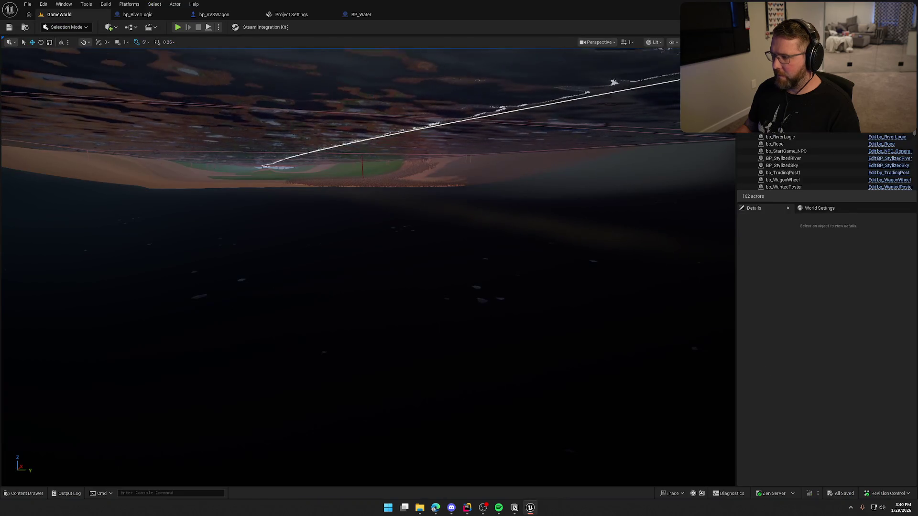
Build the solution with Ctrl+Shift+B, close the UnrealLink log, and bring up the relaunched Unreal Editor.
key(alt+Tab)
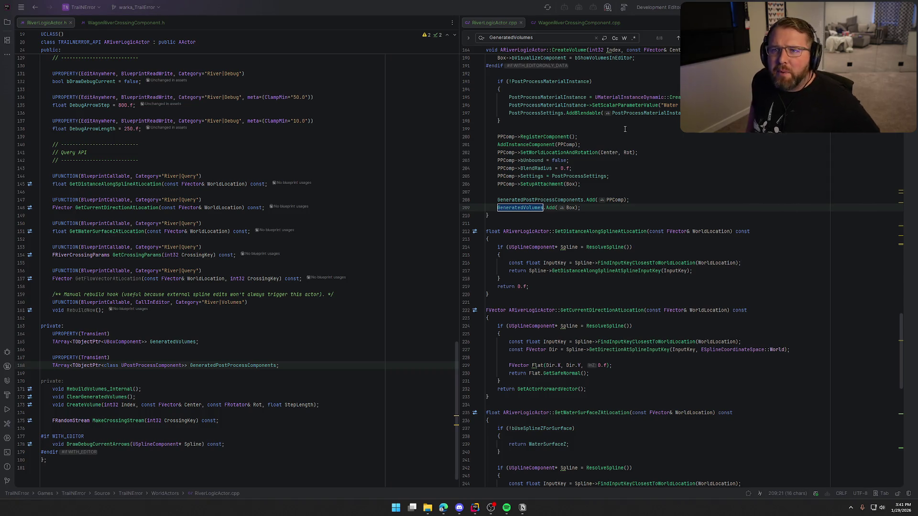
key(ctrl+f)
key(ctrl+shift+b)
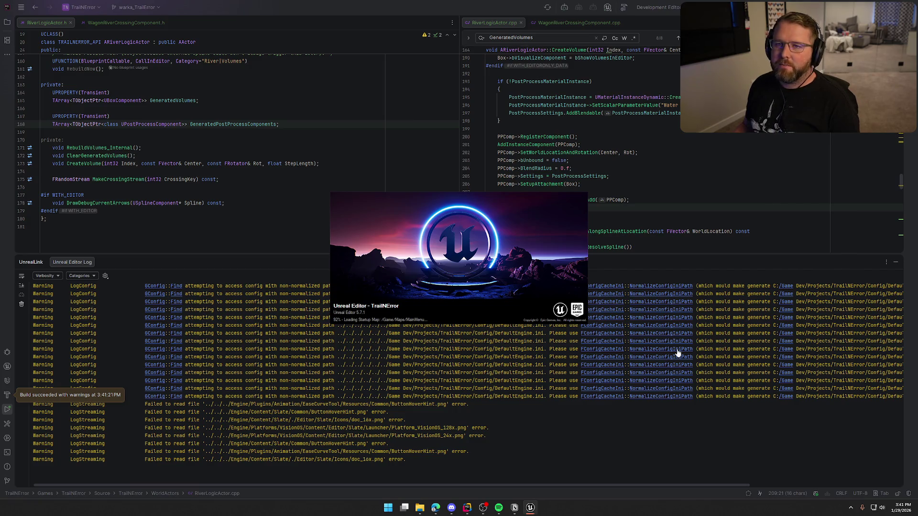
click(897, 263)
click(531, 508)
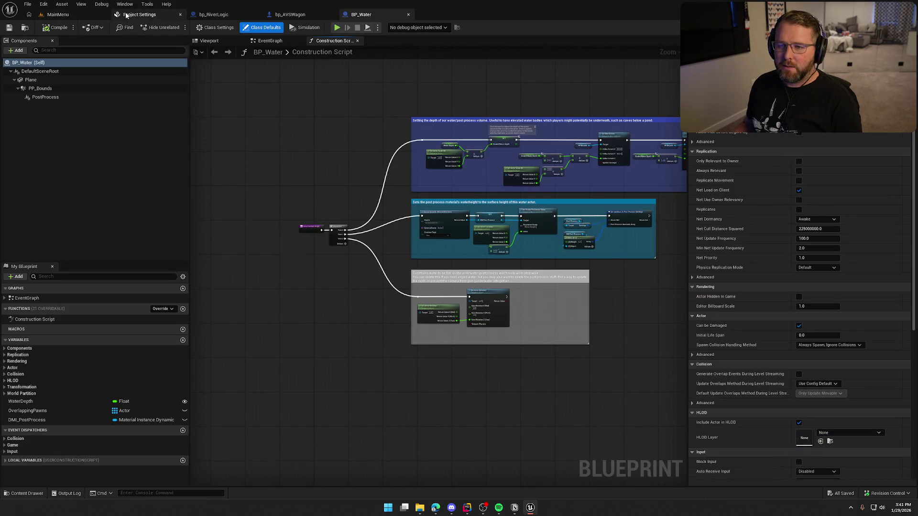
Reopen the previous asset editors and load the GameWorld level from Maps.
click(57, 15)
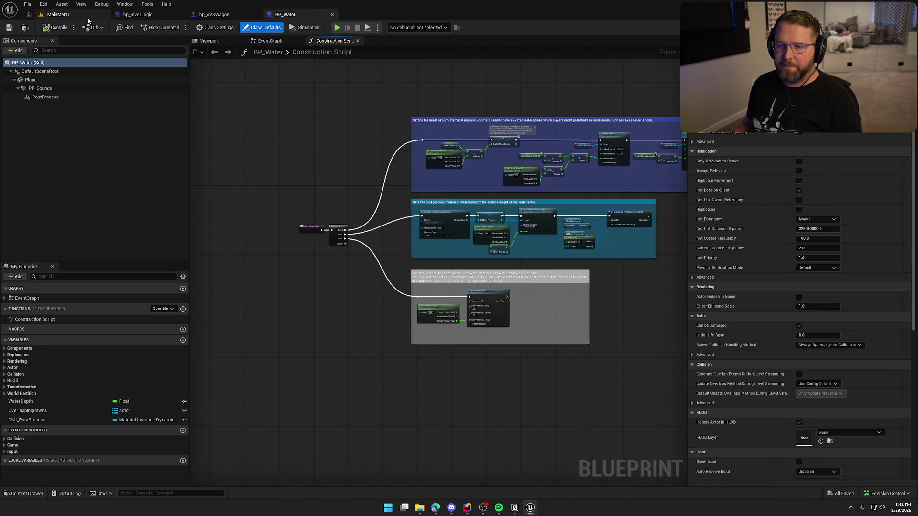
key(ctrl+space)
click(26, 425)
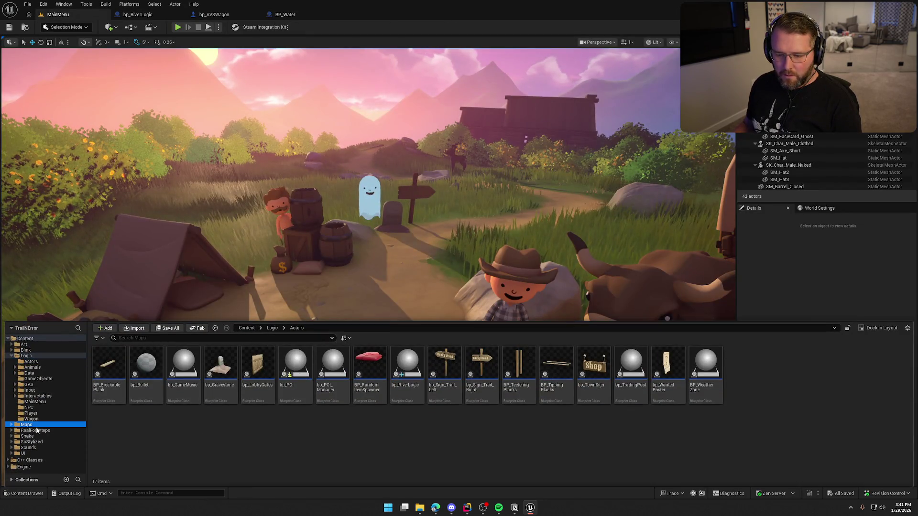
double_click(149, 370)
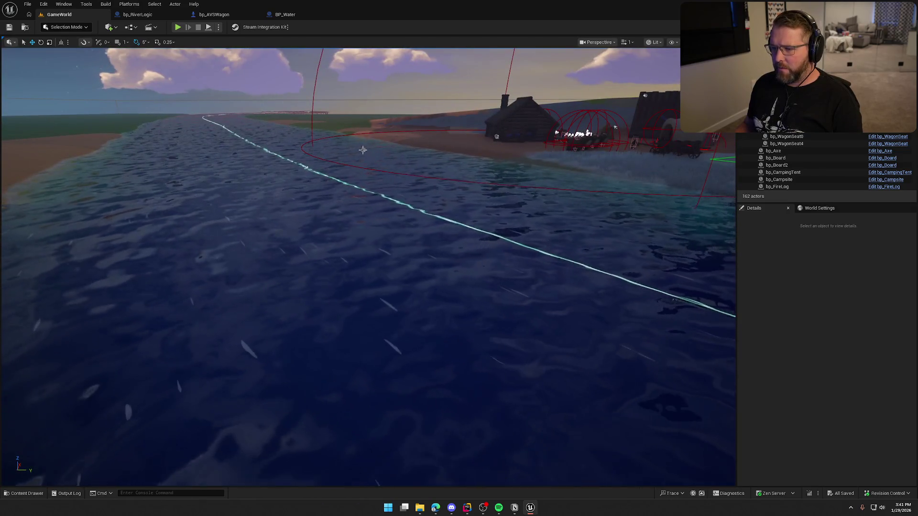
Delete the old bp_RiverLogic actor and browse the Content Drawer to Logic/Actors.
click(364, 149)
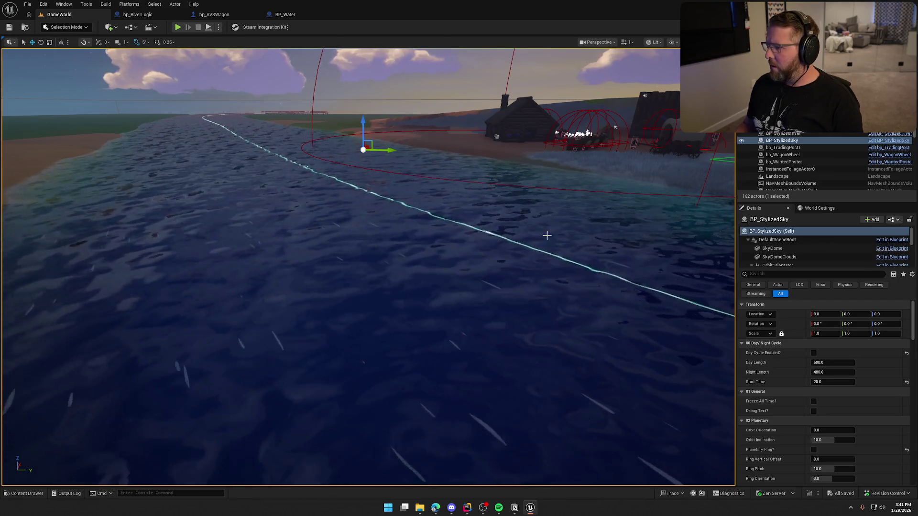
click(497, 136)
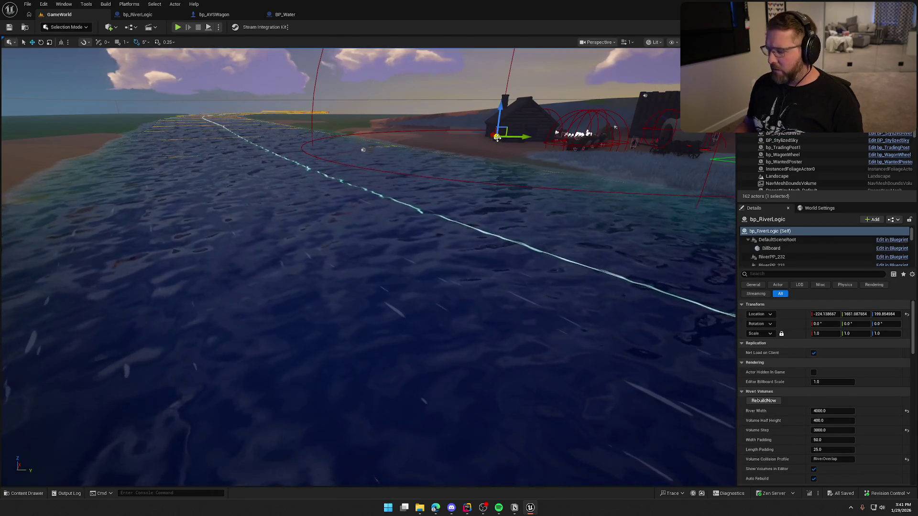
key(Delete)
key(ctrl+space)
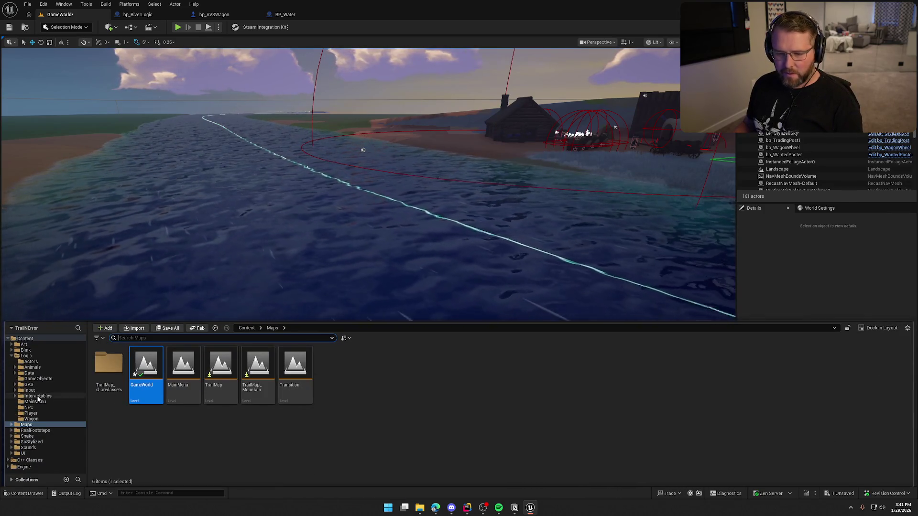
click(31, 361)
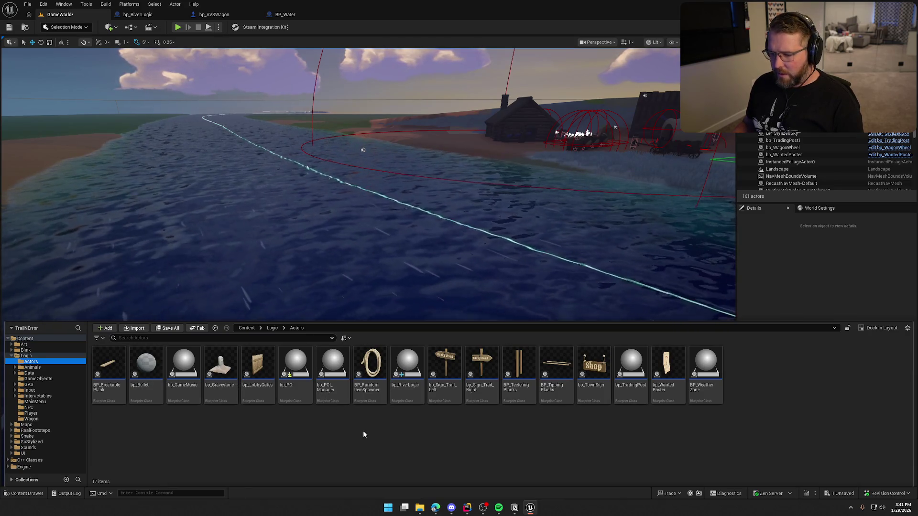
click(444, 140)
Place a new bp_RiverLogic in the level with BP_StylizedRiver as its spline source.
drag(445, 140, 440, 143)
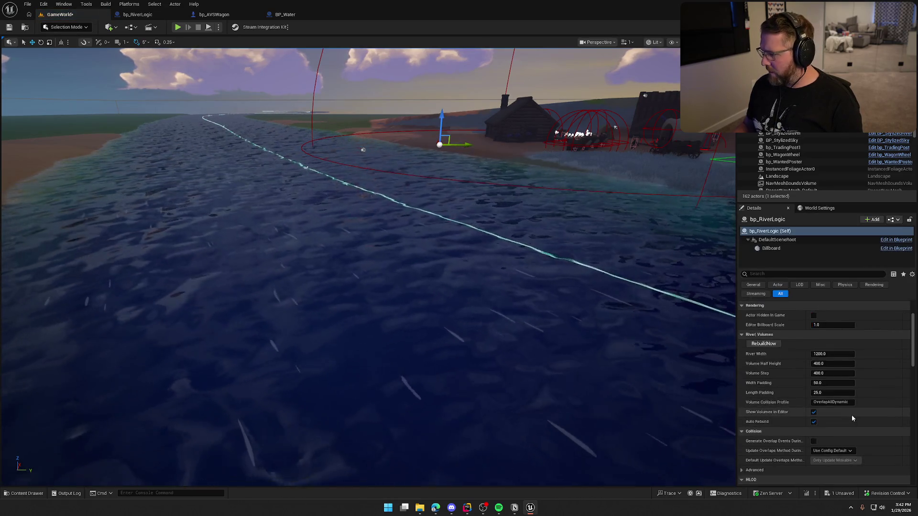
scroll(881, 410, down, 5)
click(895, 421)
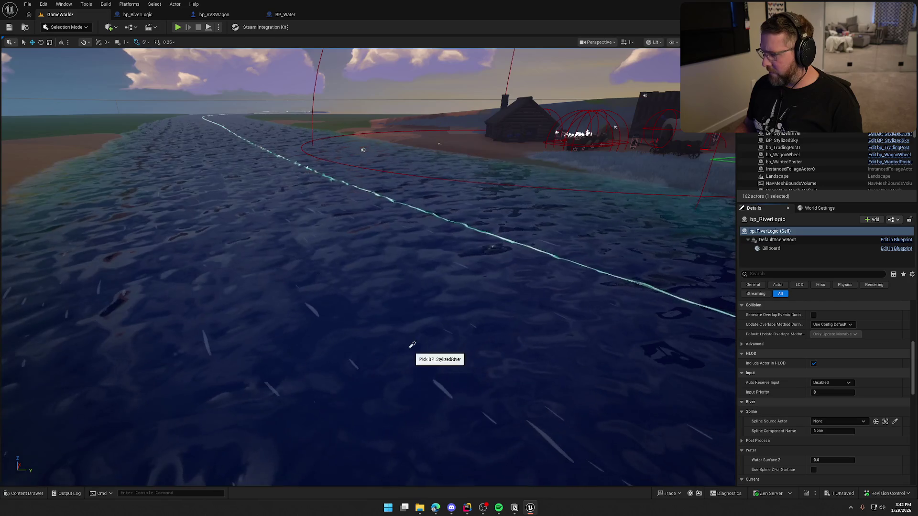
click(412, 345)
scroll(799, 411, up, 3)
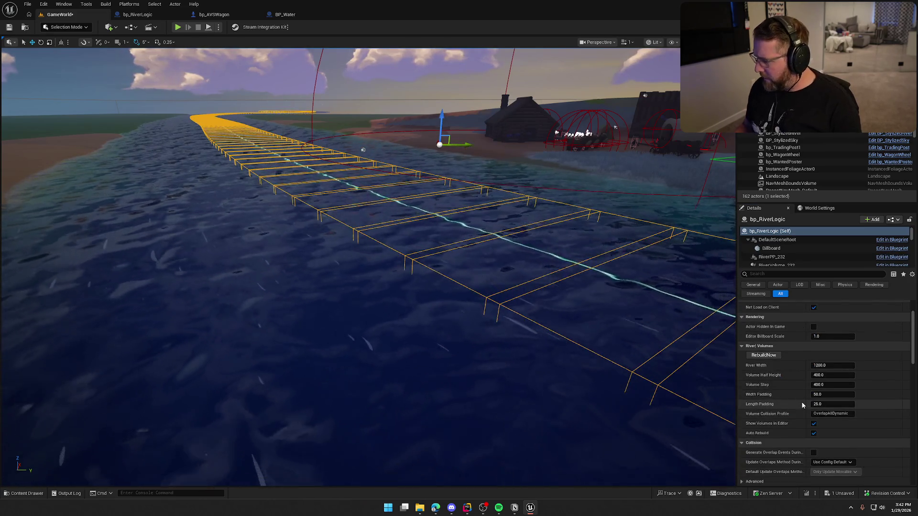
scroll(801, 402, up, 2)
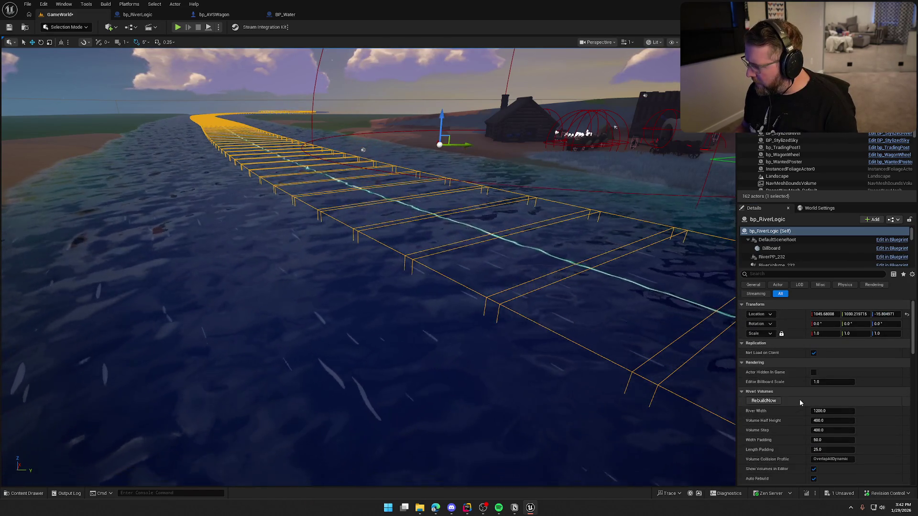
scroll(800, 400, down, 2)
Set River Width 4000, Volume Step 3000 and collision profile RiverOverlap.
click(832, 365)
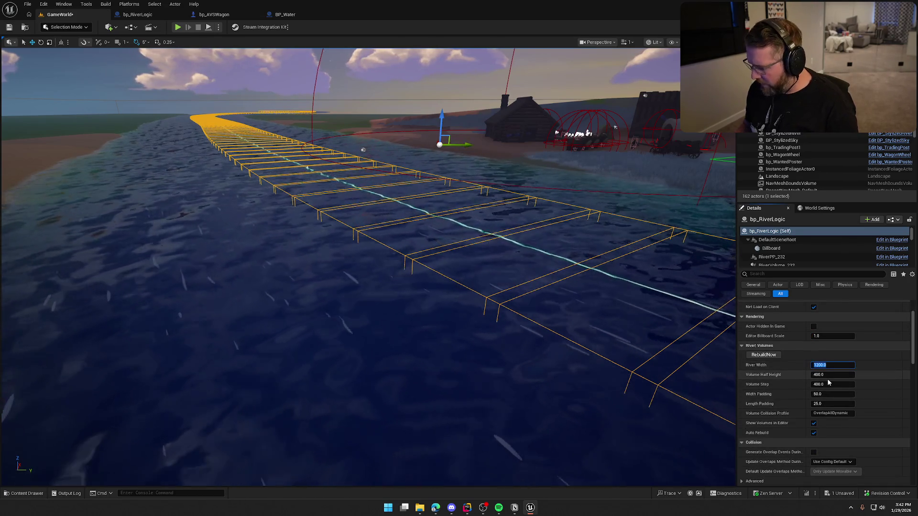
text(4000)
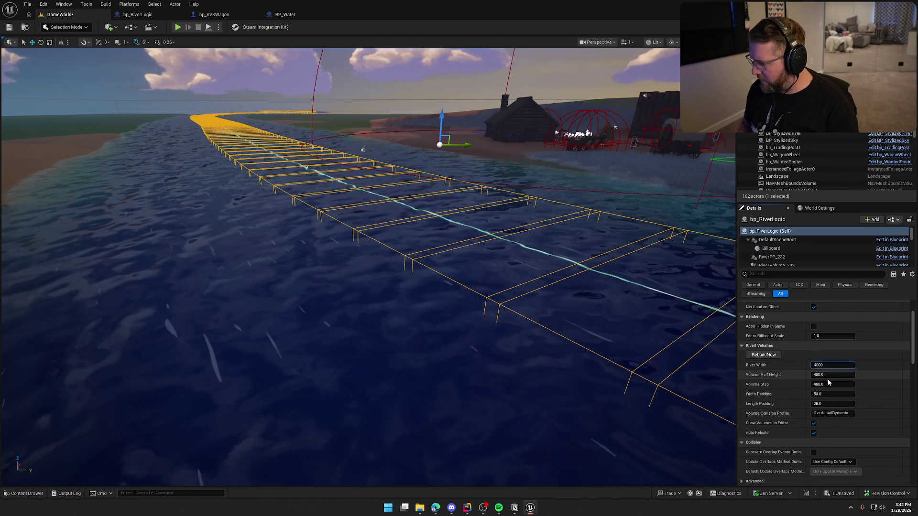
key(Tab)
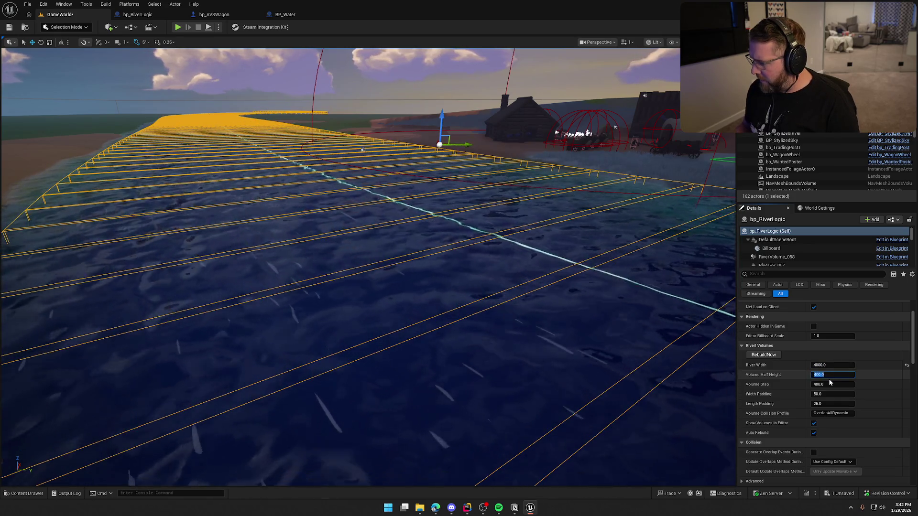
click(829, 384)
text(3)
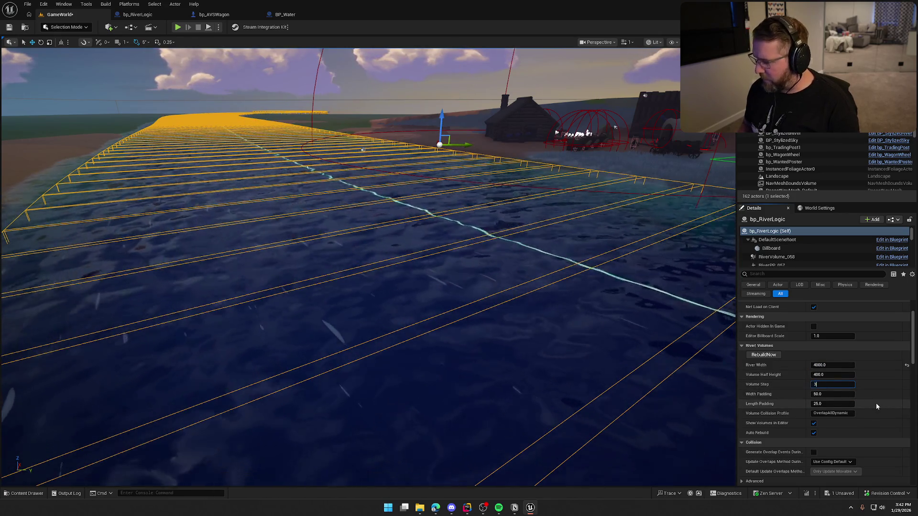
text(000)
key(Tab)
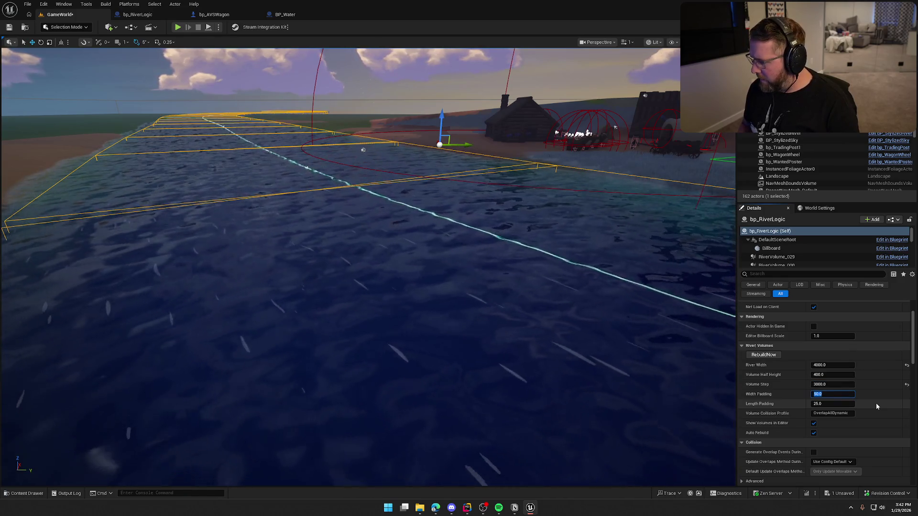
key(Tab)
key(Tab)
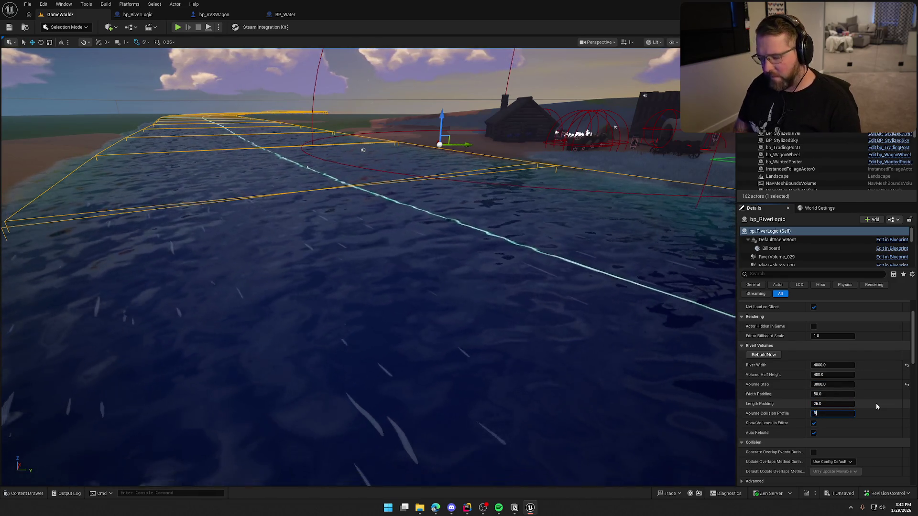
text(RiverOver)
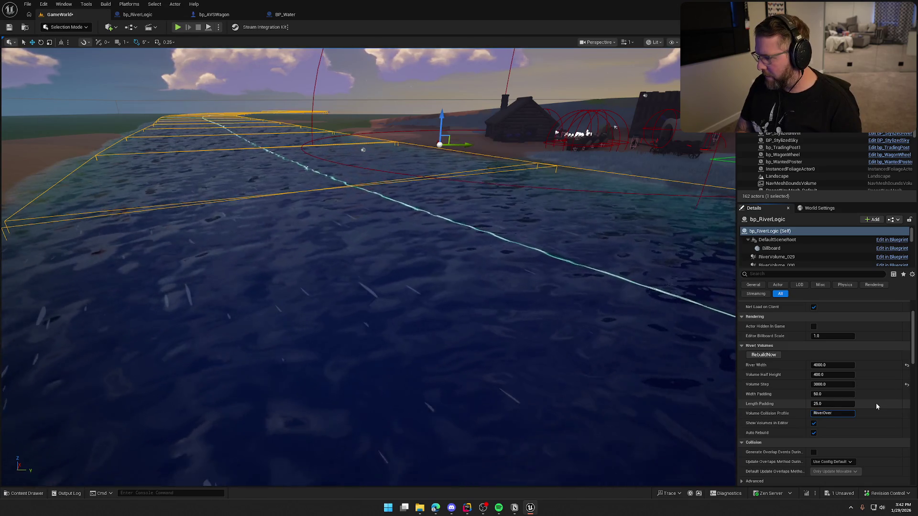
text(lap)
key(Return)
Set the post-process material to M_UnderwaterPP and enable Use Spline Z For Surface.
scroll(767, 391, down, 2)
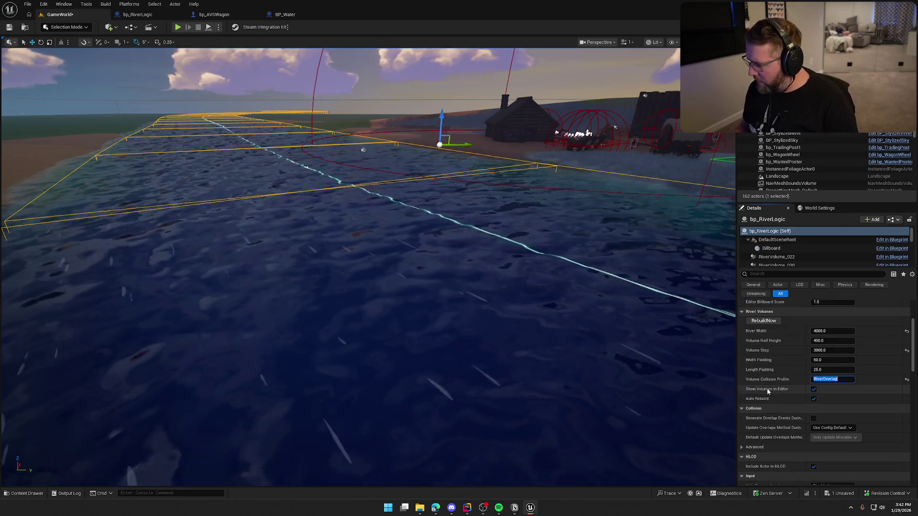
scroll(774, 420, down, 1)
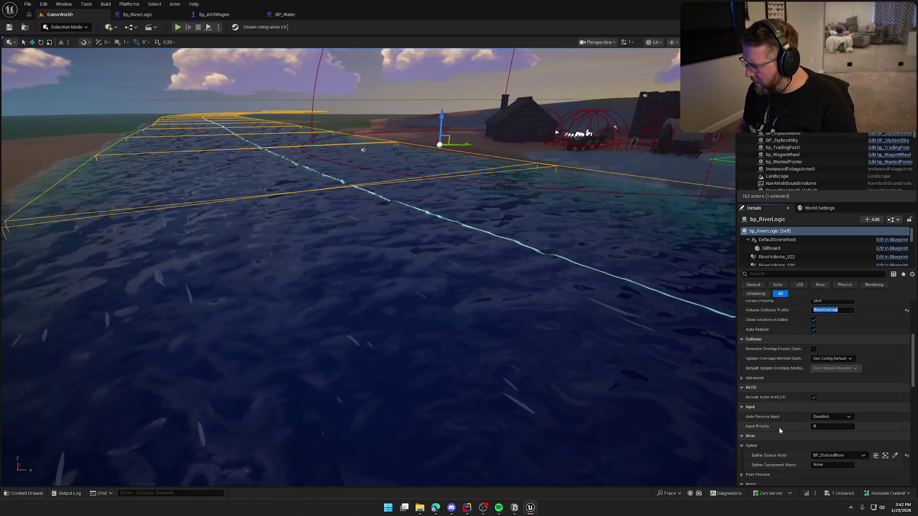
scroll(779, 427, down, 4)
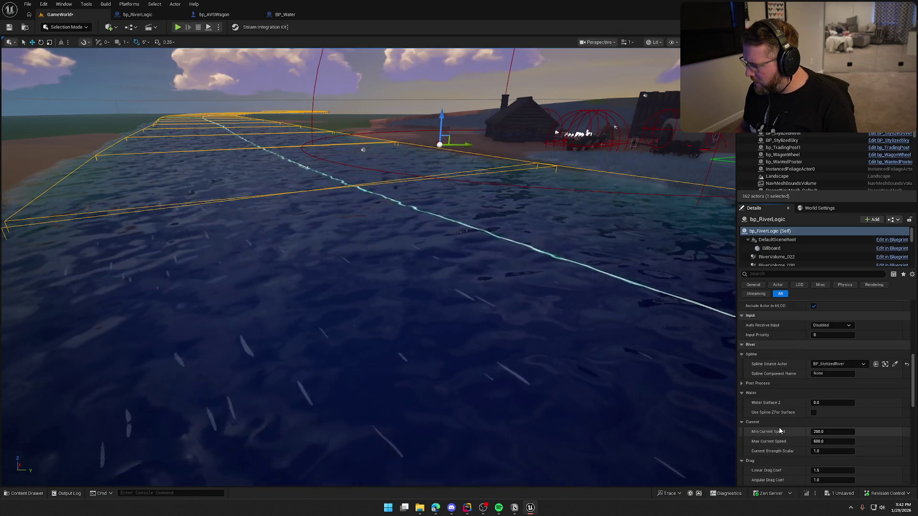
scroll(746, 373, down, 2)
click(742, 361)
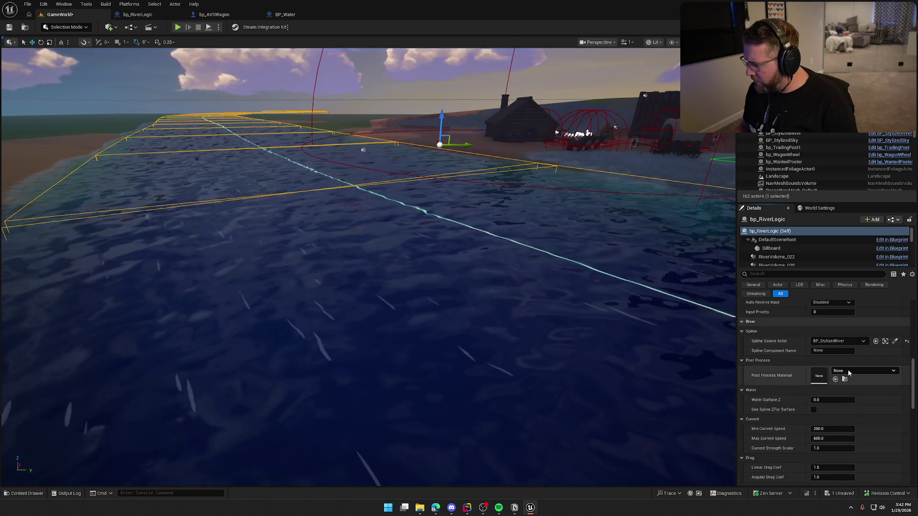
click(847, 371)
text(rwater)
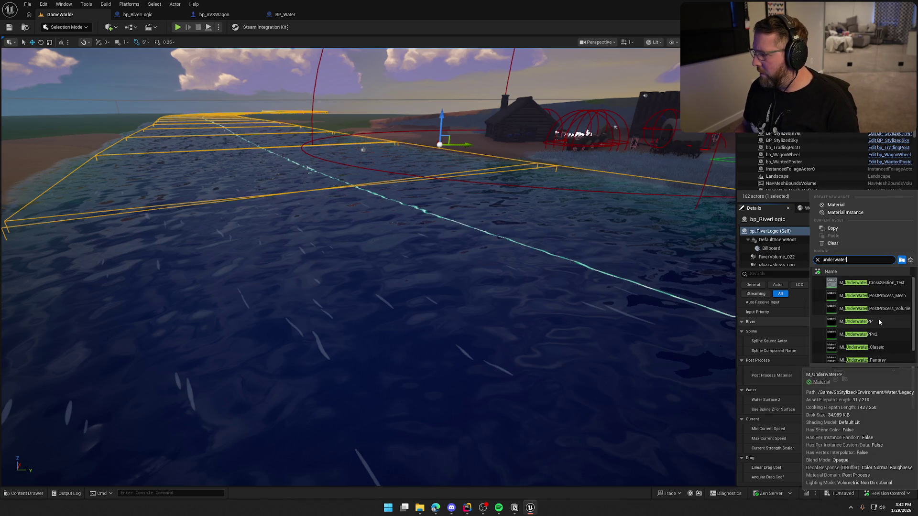
click(859, 321)
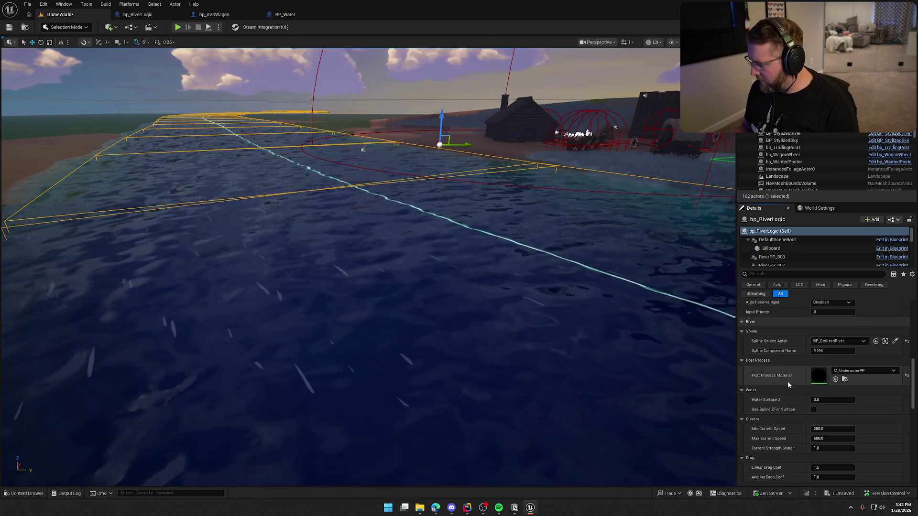
scroll(794, 380, down, 2)
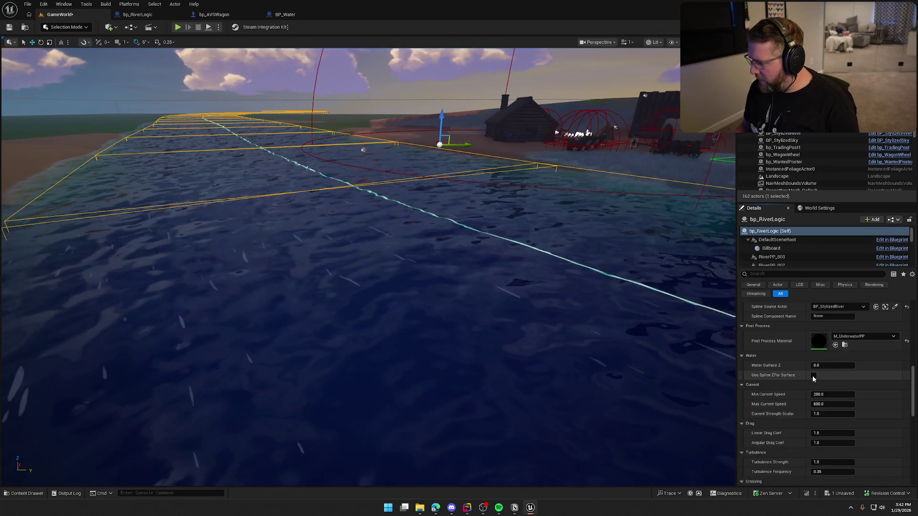
click(814, 376)
Save the level and fly the camera beneath the river surface to check the underwater effect.
scroll(778, 419, down, 2)
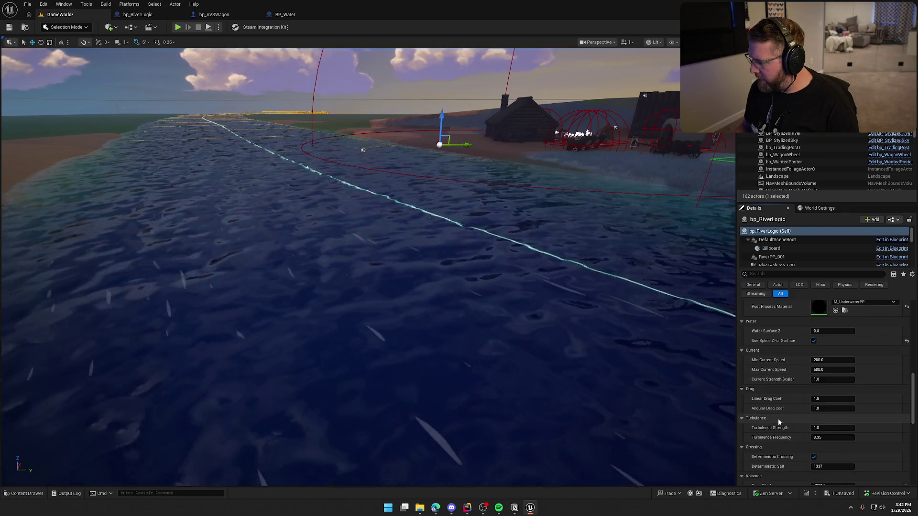
scroll(779, 419, down, 3)
scroll(778, 419, down, 2)
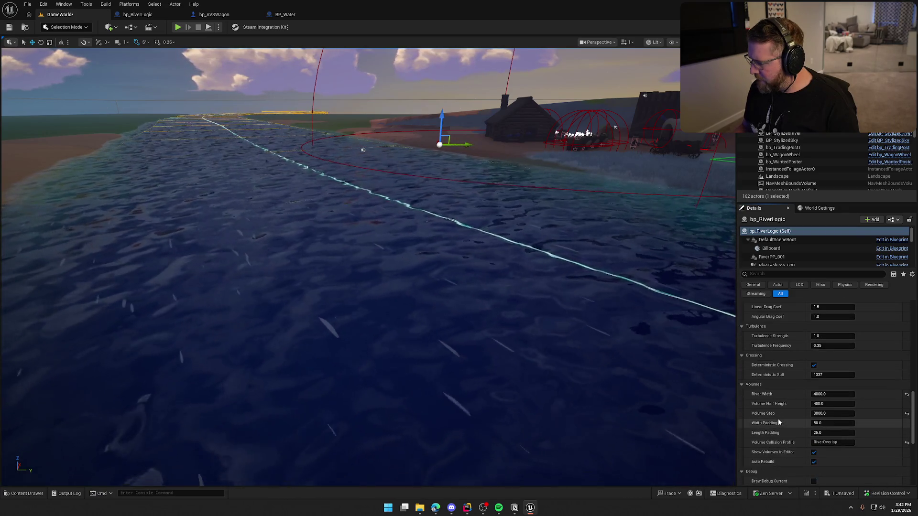
scroll(779, 419, down, 2)
scroll(778, 419, down, 2)
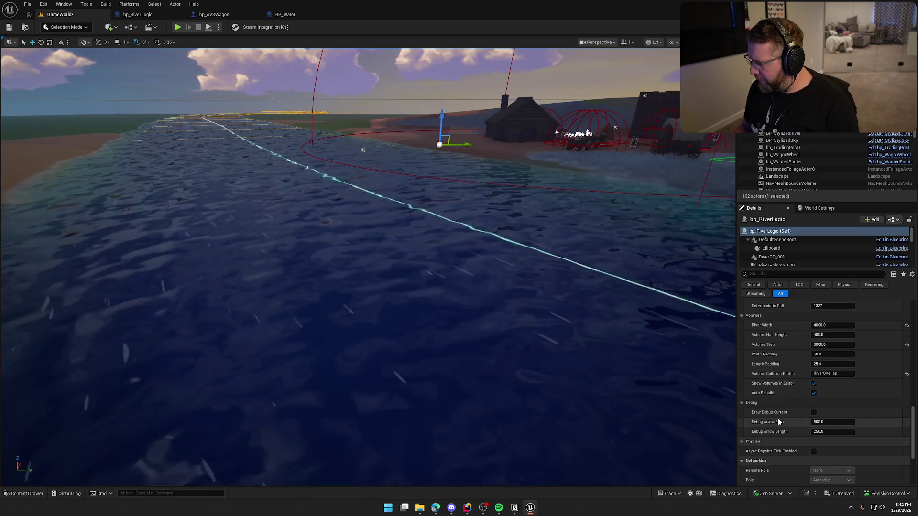
scroll(779, 421, down, 3)
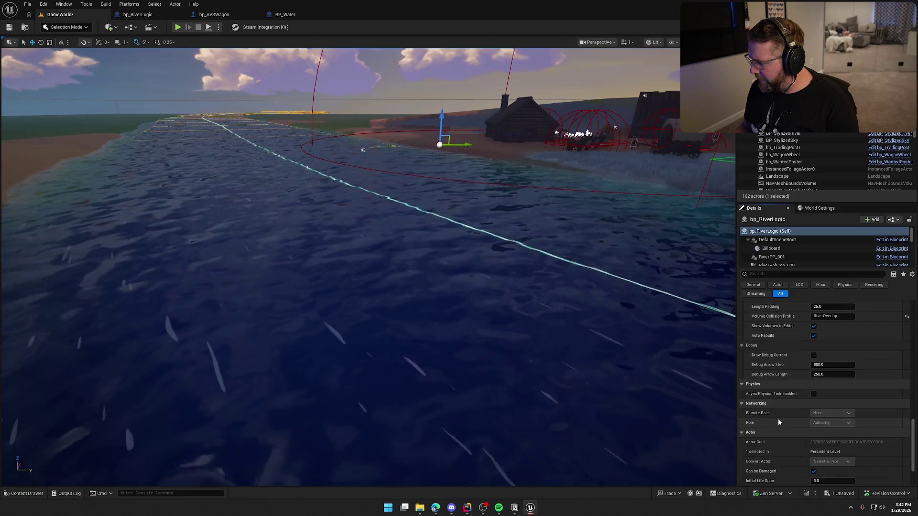
scroll(779, 419, down, 3)
drag(609, 335, 609, 326)
key(ctrl+s)
mouse_move(480, 253)
mouse_down()
mouse_move(500, 286)
mouse_move(499, 240)
mouse_up()
mouse_move(502, 285)
mouse_down()
mouse_move(502, 270)
mouse_move(501, 285)
mouse_up()
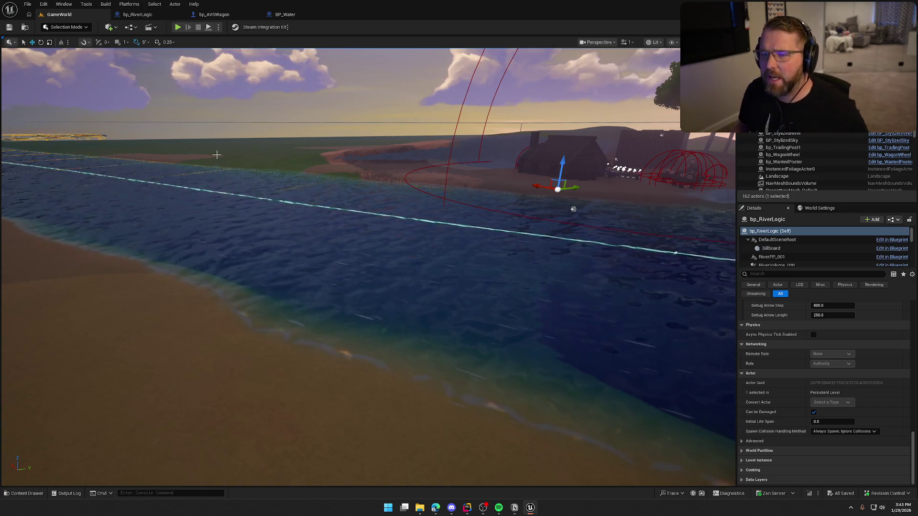
Inspect BP_Water's PP_Bounds box and PostProcess component, noting Use Attach Parent Bound is checked.
click(309, 12)
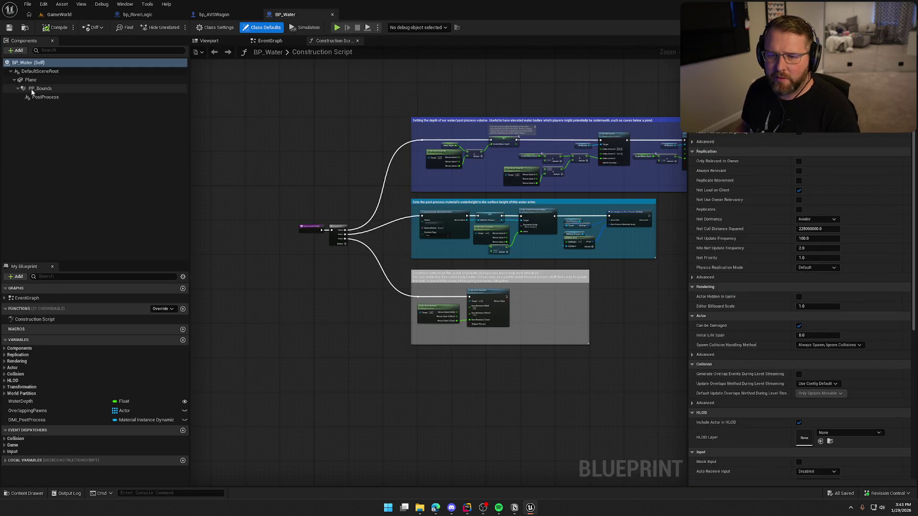
click(210, 41)
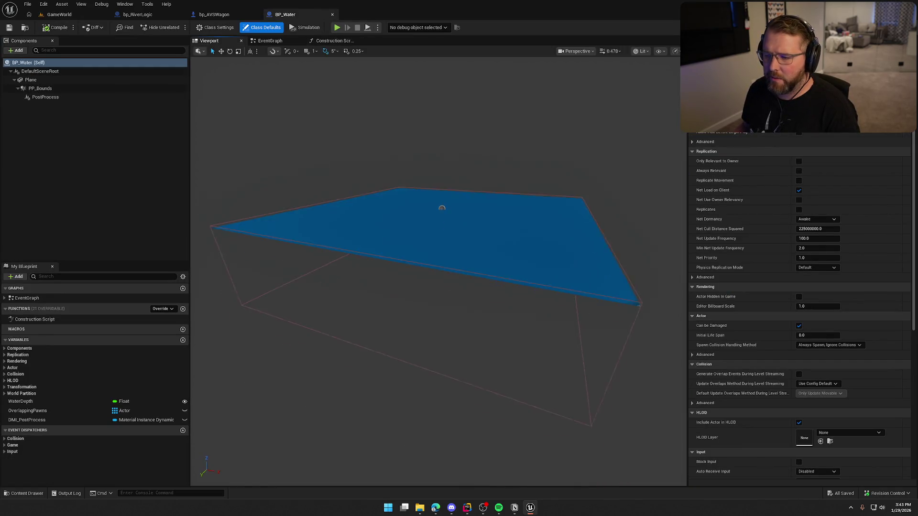
click(43, 89)
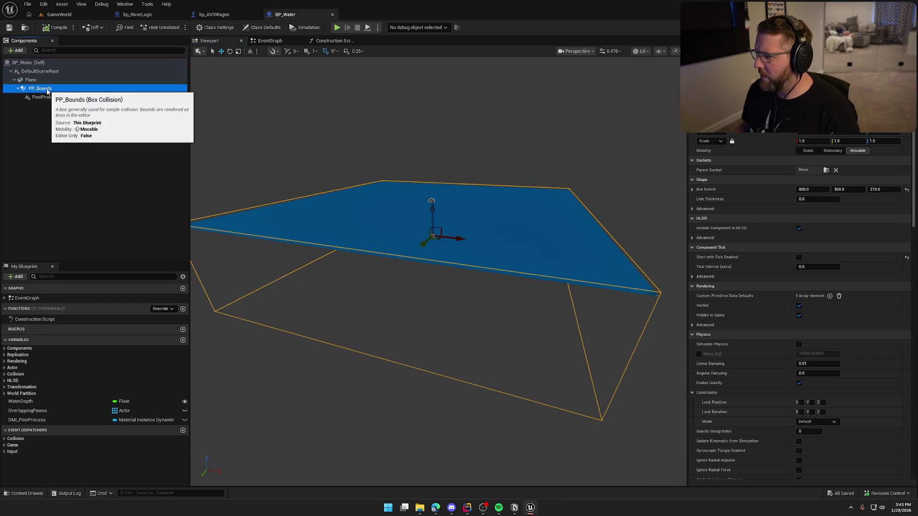
click(56, 96)
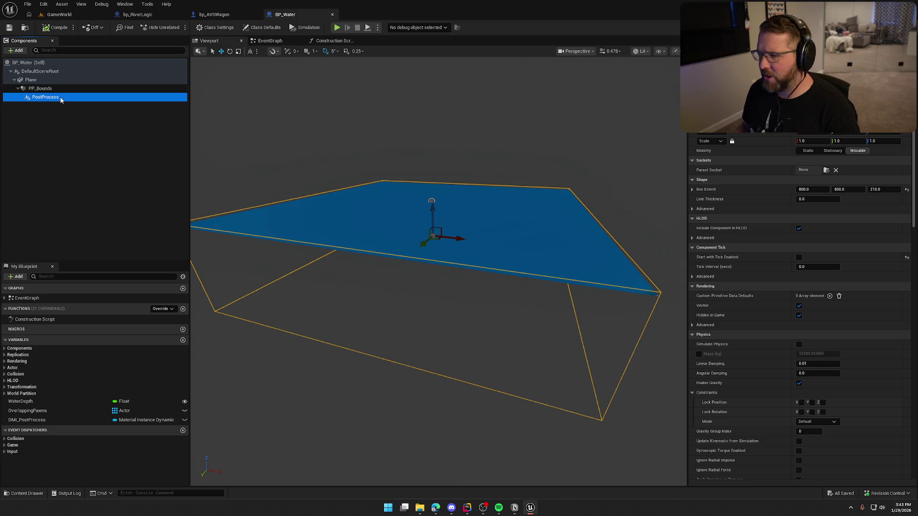
click(53, 89)
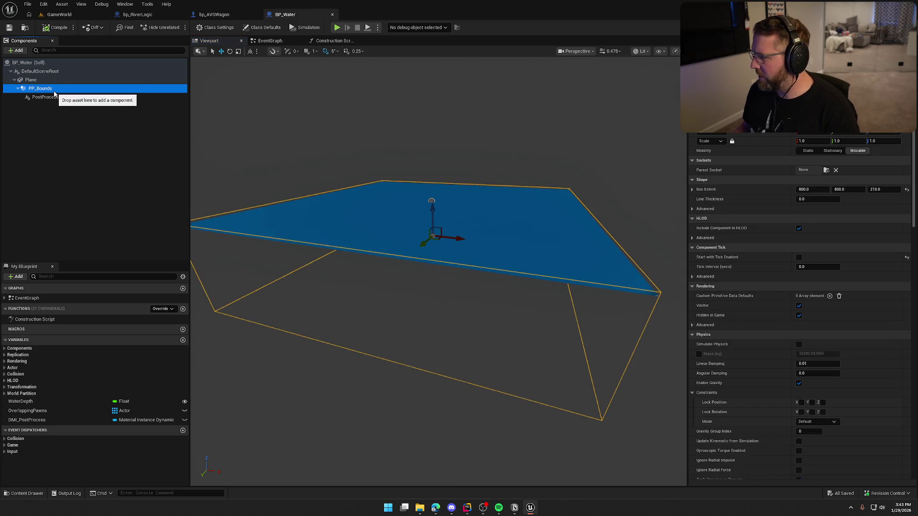
scroll(755, 313, down, 5)
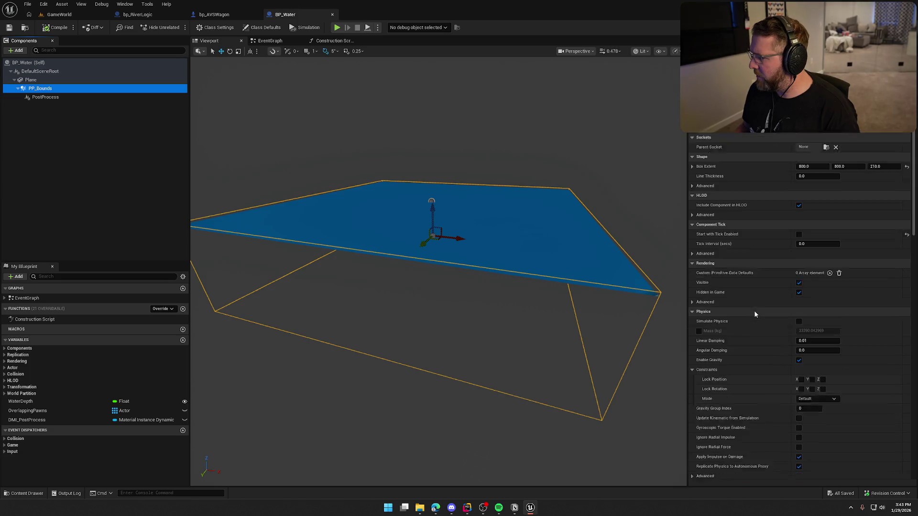
scroll(755, 314, down, 9)
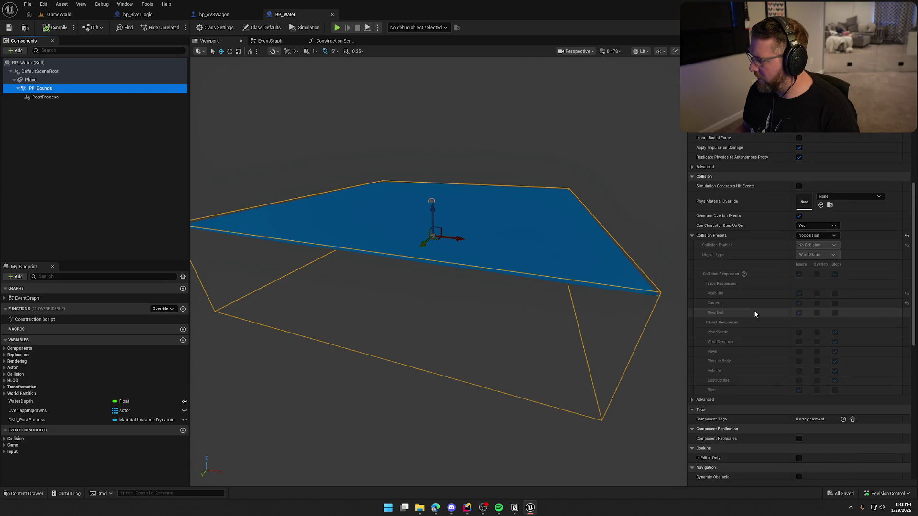
scroll(755, 314, down, 3)
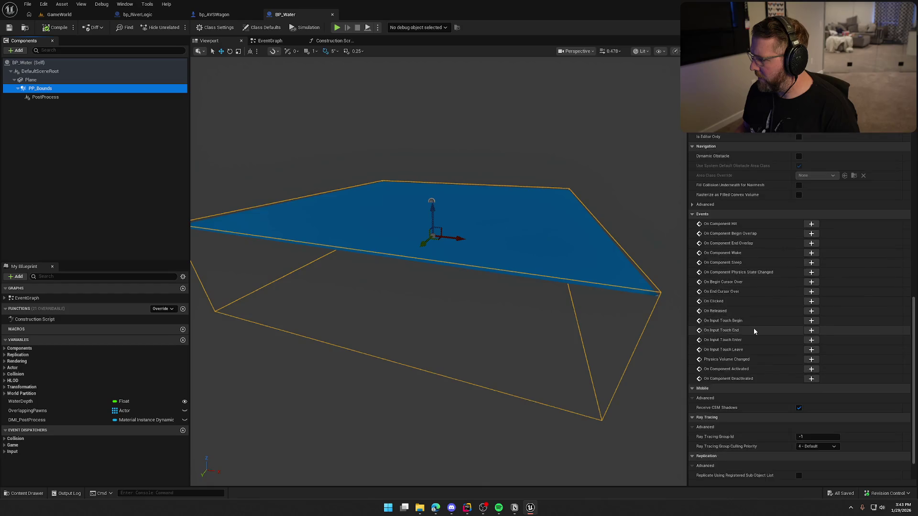
scroll(757, 326, up, 15)
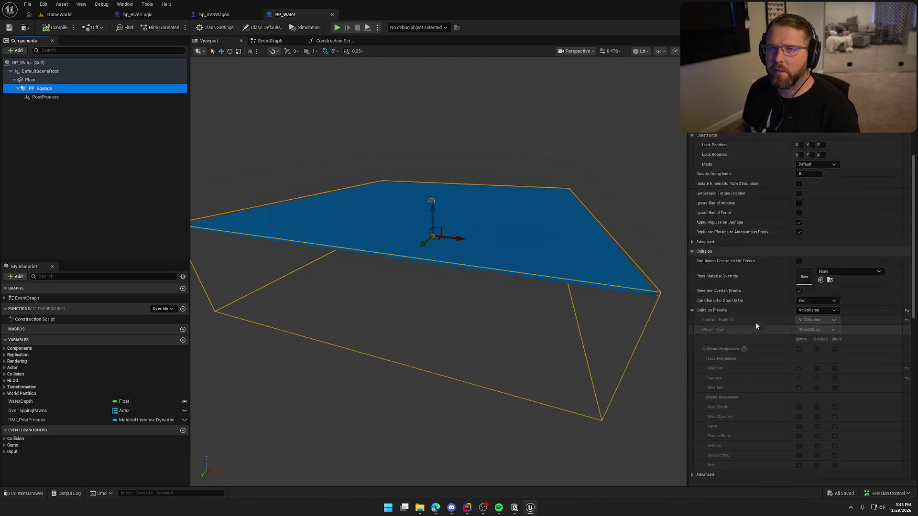
click(30, 97)
scroll(747, 224, down, 2)
mouse_move(724, 300)
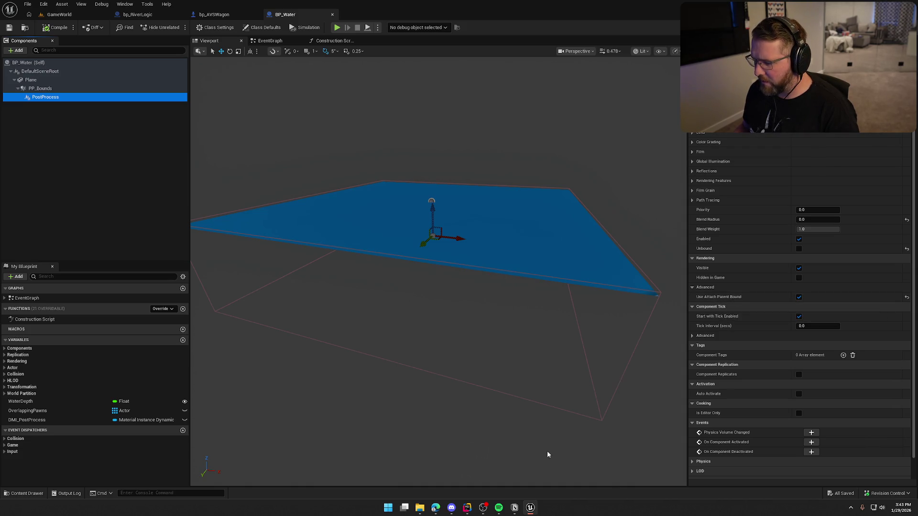
Add PPComp->bUseAttachParentBound = true; after the bUnbound line in CreateVolume, then return to Unreal.
click(466, 509)
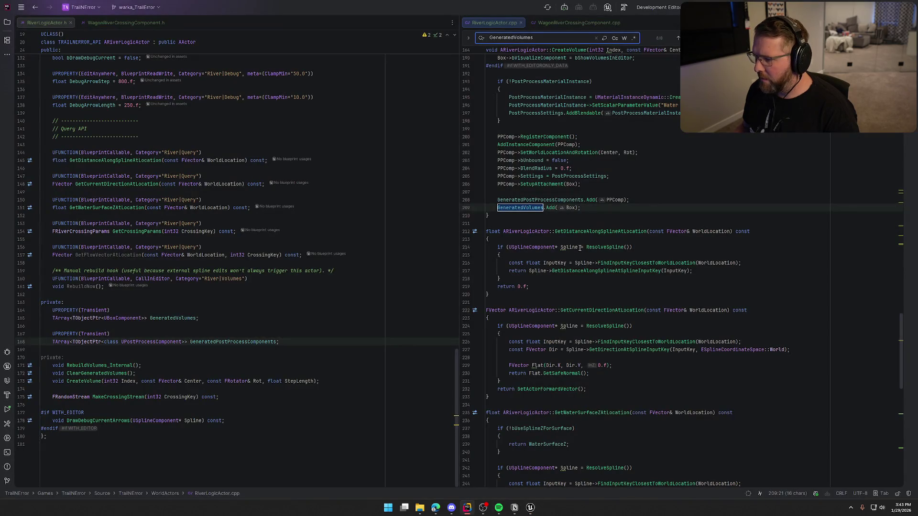
click(631, 176)
click(631, 166)
click(642, 156)
key(Return)
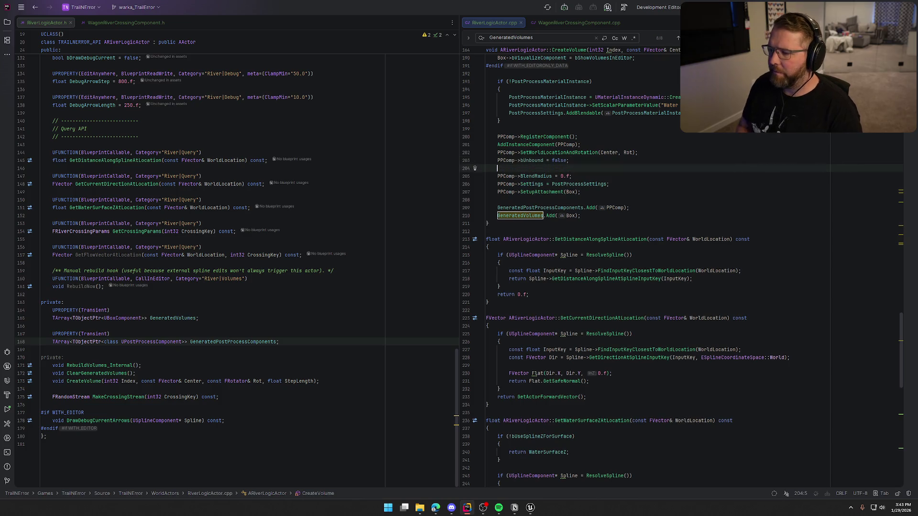
text(PPC)
key(Return)
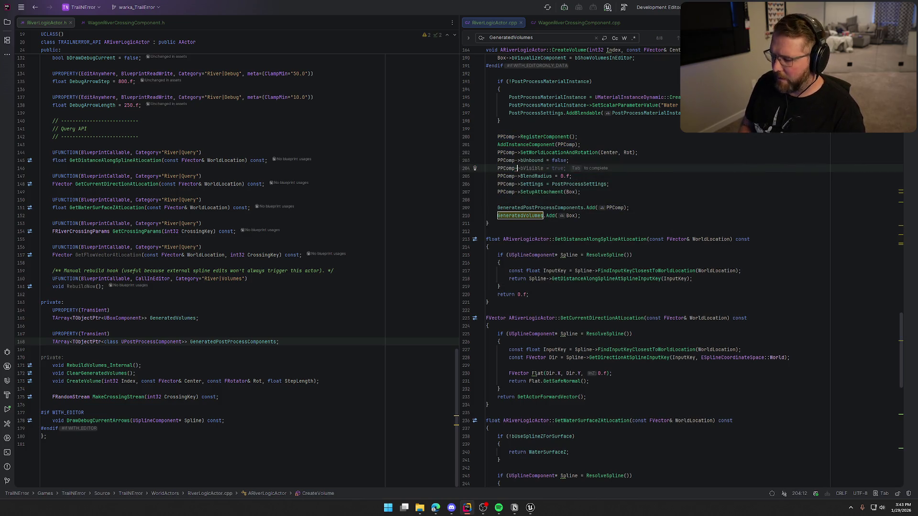
text(>bUse)
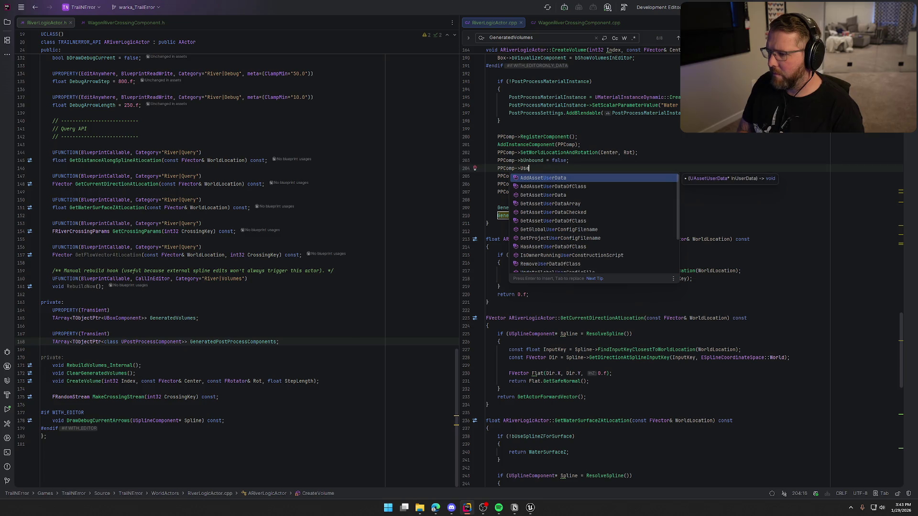
text(At)
key(Return)
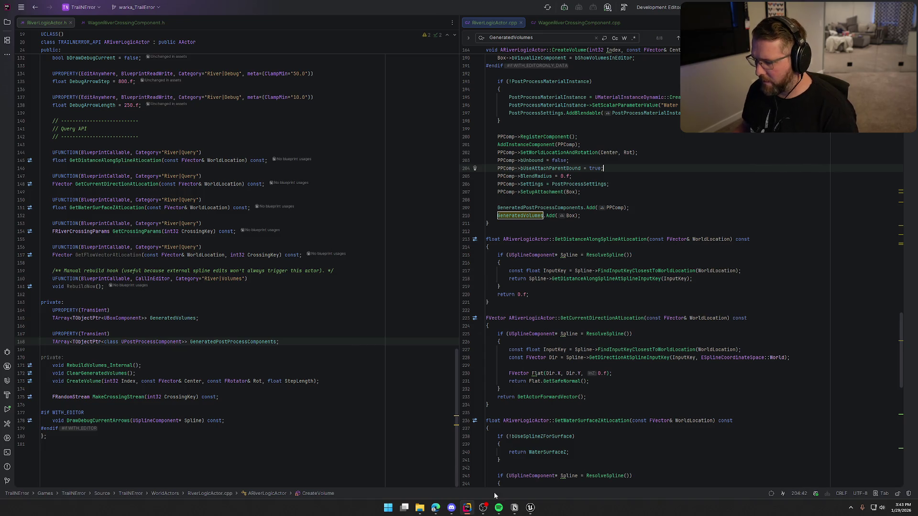
click(531, 509)
click(59, 15)
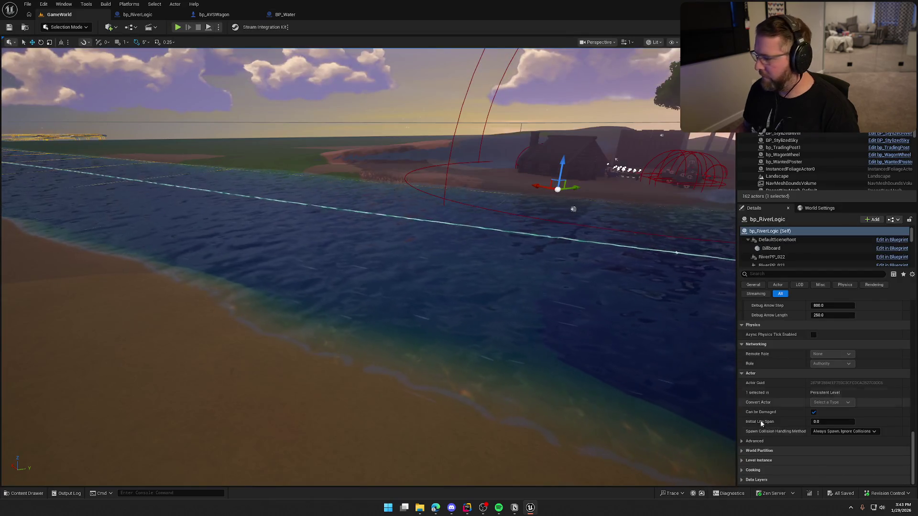
Hot-reload the code with Live Coding (Ctrl+Alt+F11) and check the river volumes from underwater.
key(ctrl+alt+F11)
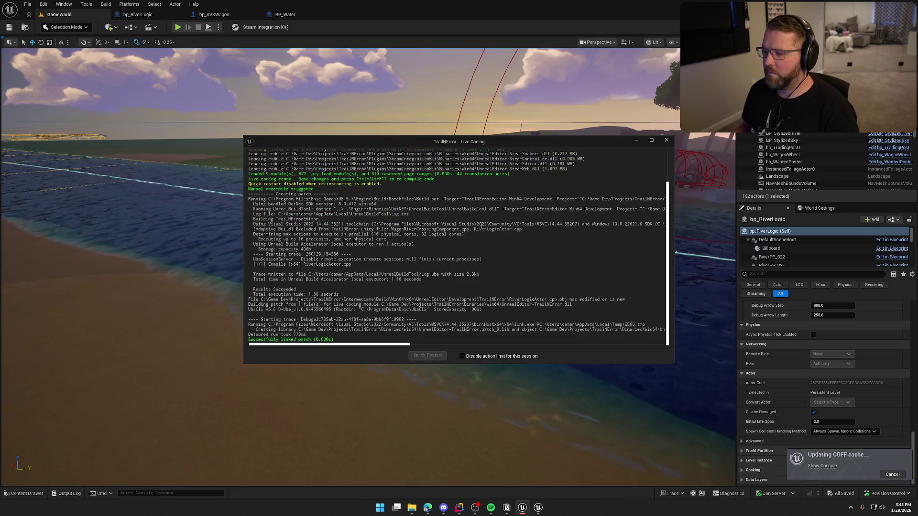
click(667, 141)
scroll(772, 395, up, 2)
scroll(772, 395, up, 5)
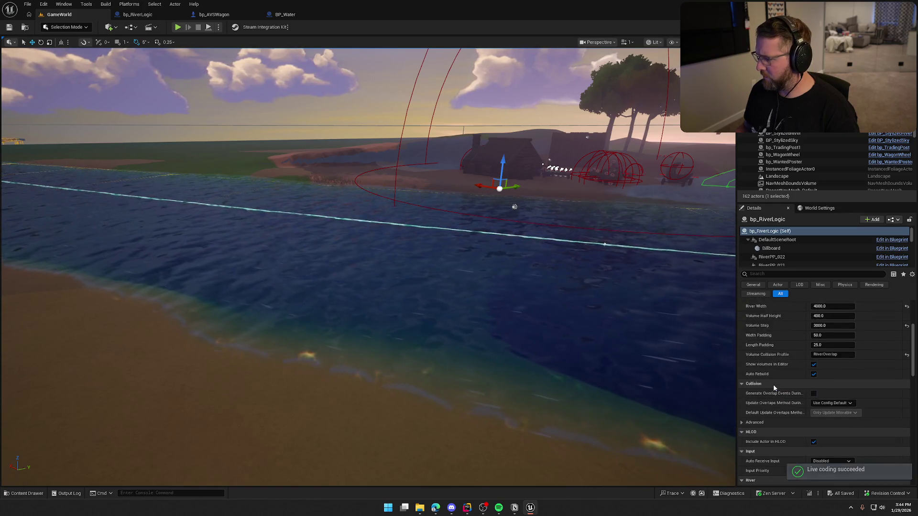
scroll(773, 384, up, 5)
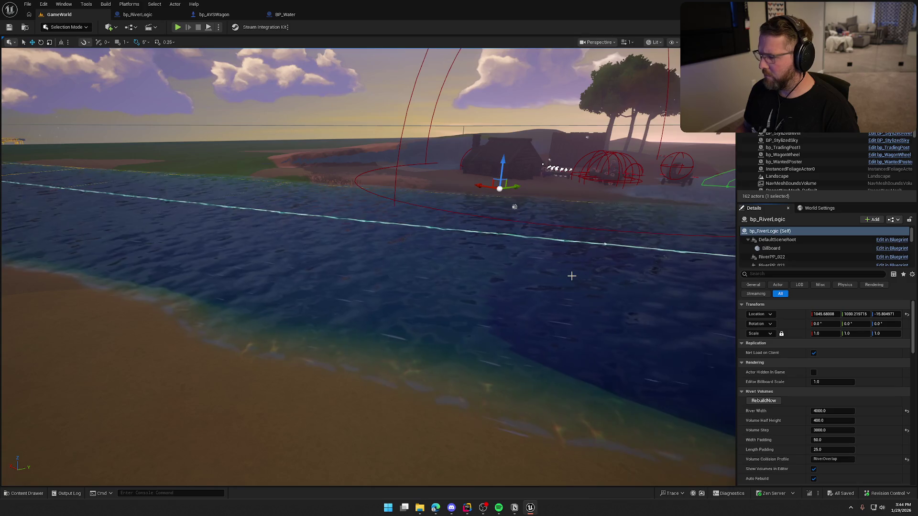
scroll(809, 248, down, 5)
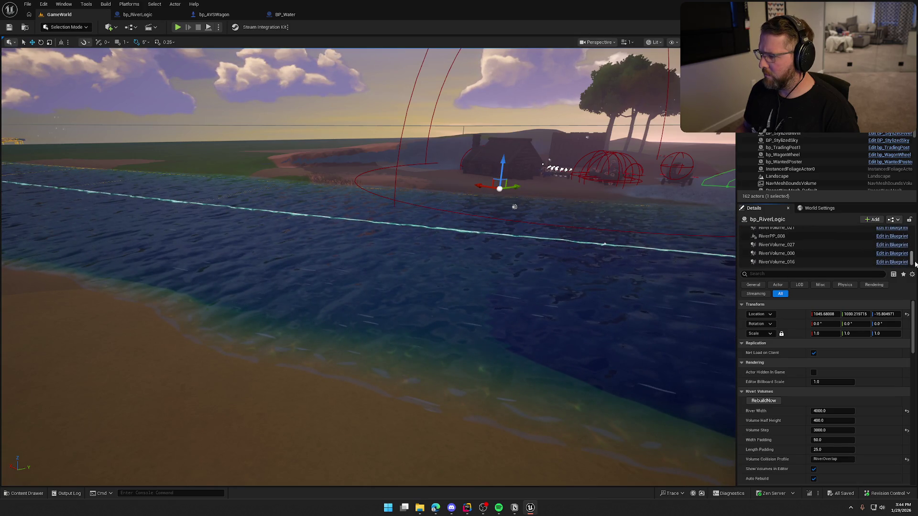
scroll(364, 258, up, 10)
scroll(519, 245, down, 10)
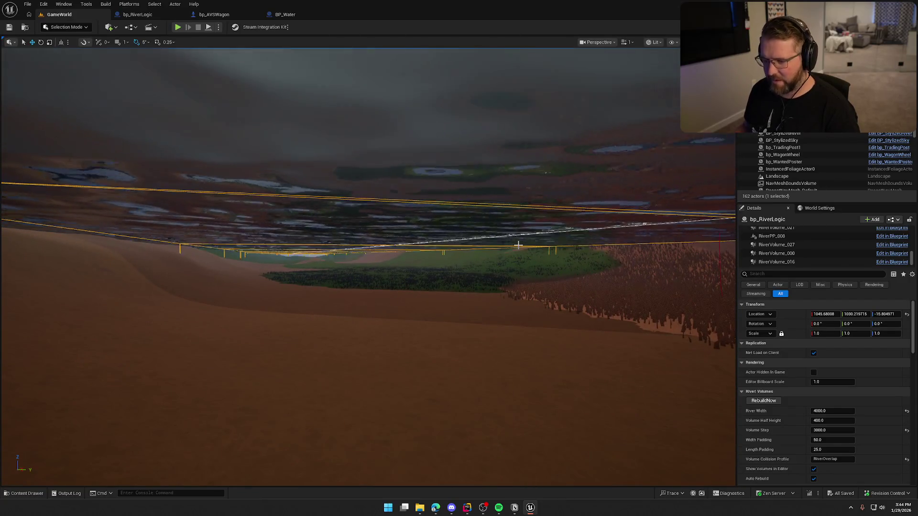
scroll(518, 244, up, 8)
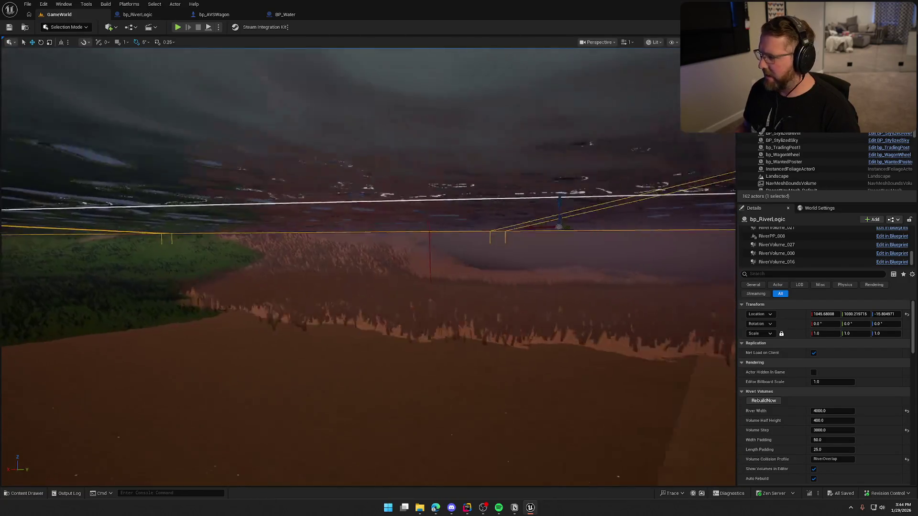
scroll(818, 262, up, 3)
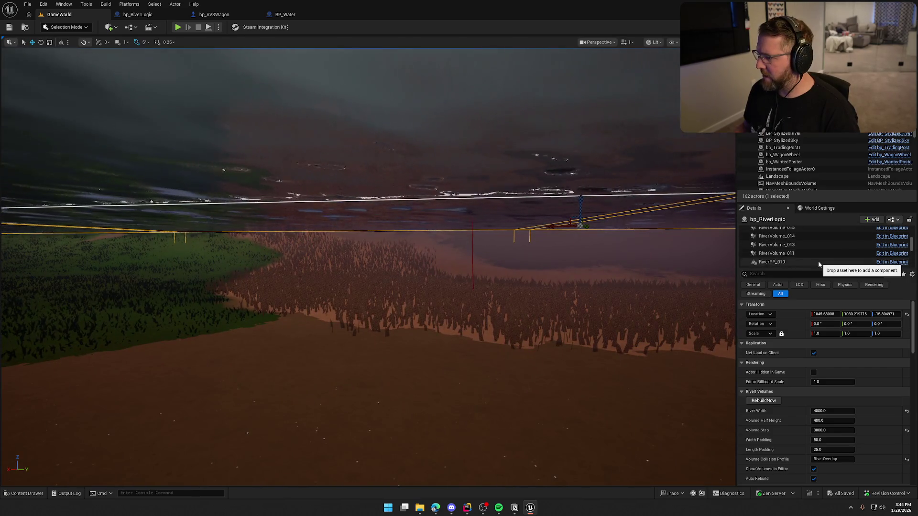
scroll(819, 263, up, 5)
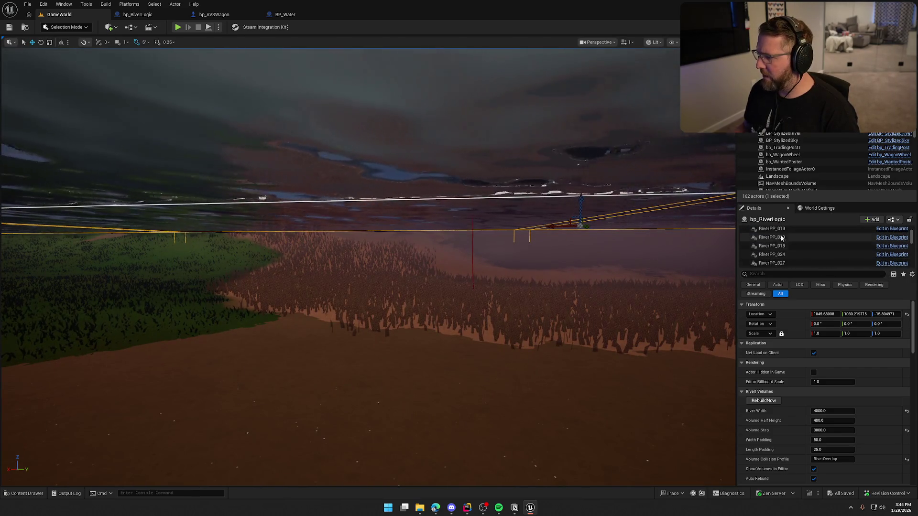
key(alt+Tab)
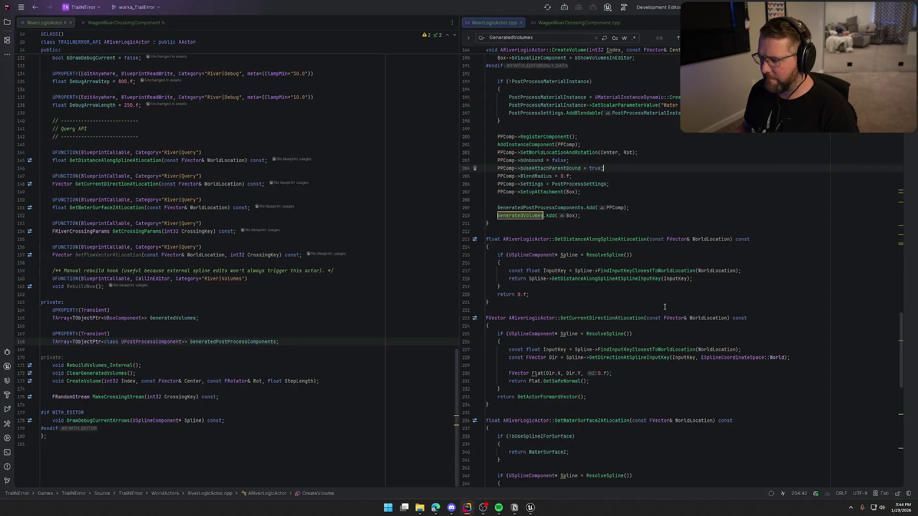
Make PPComp->SetupAttachment(Box) the first call before RegisterComponent, then Live Coding recompile into Unreal.
click(648, 200)
click(651, 189)
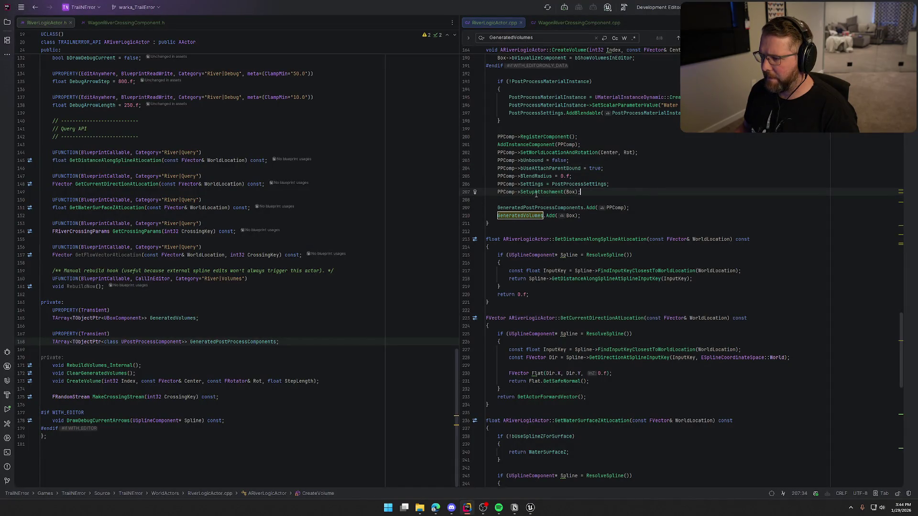
mouse_move(532, 193)
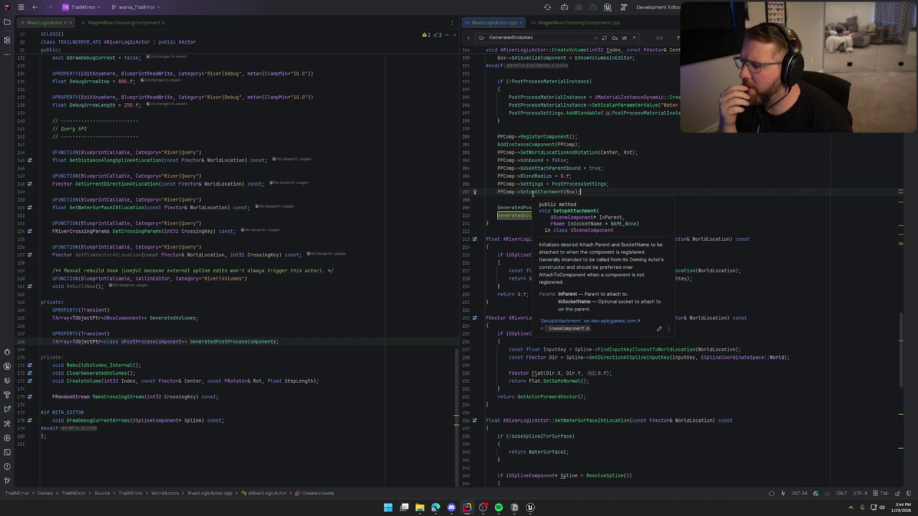
click(586, 139)
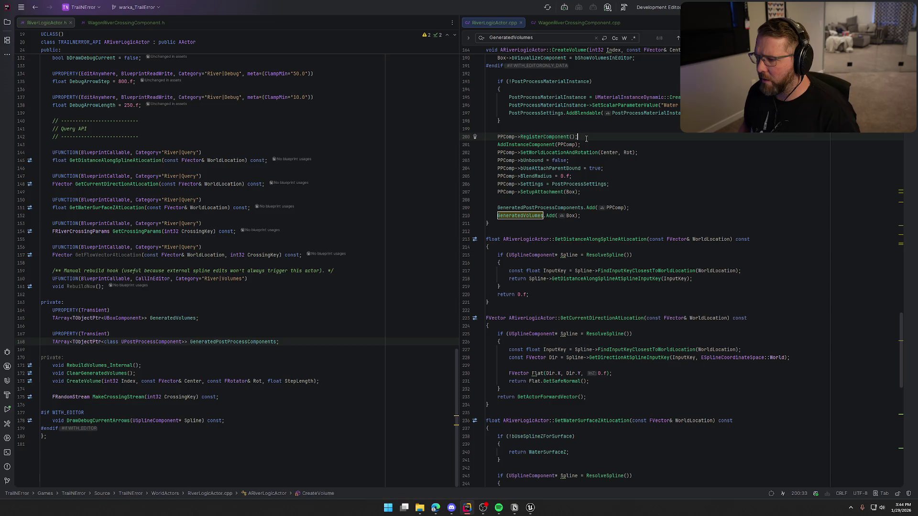
key(ctrl+shift+Down)
key(ctrl+shift+Down)
key(ctrl+shift+Down)
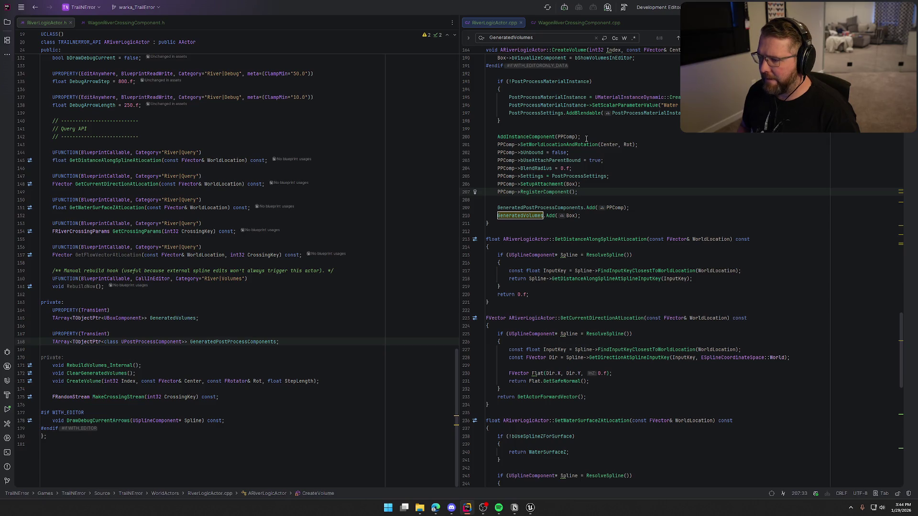
key(ctrl+z)
key(ctrl+z)
key(ctrl+z)
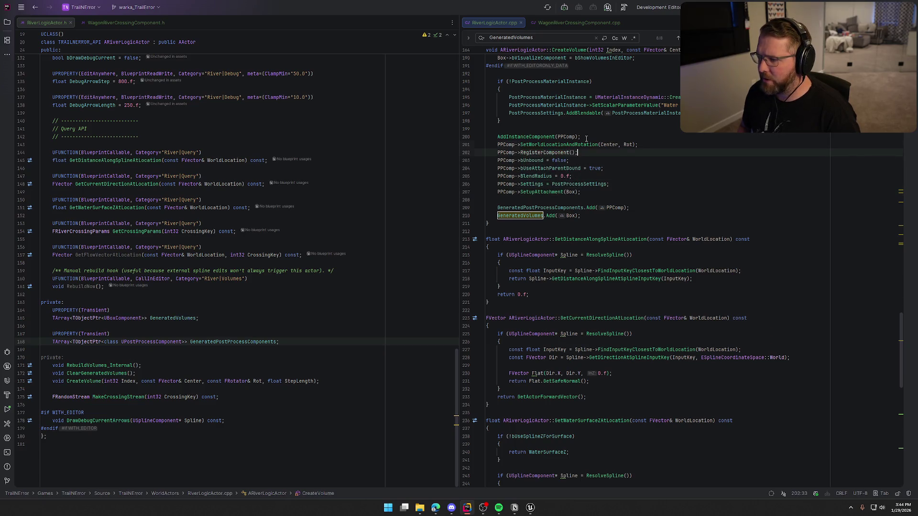
key(ctrl+z)
key(ctrl+z)
key(ctrl+z)
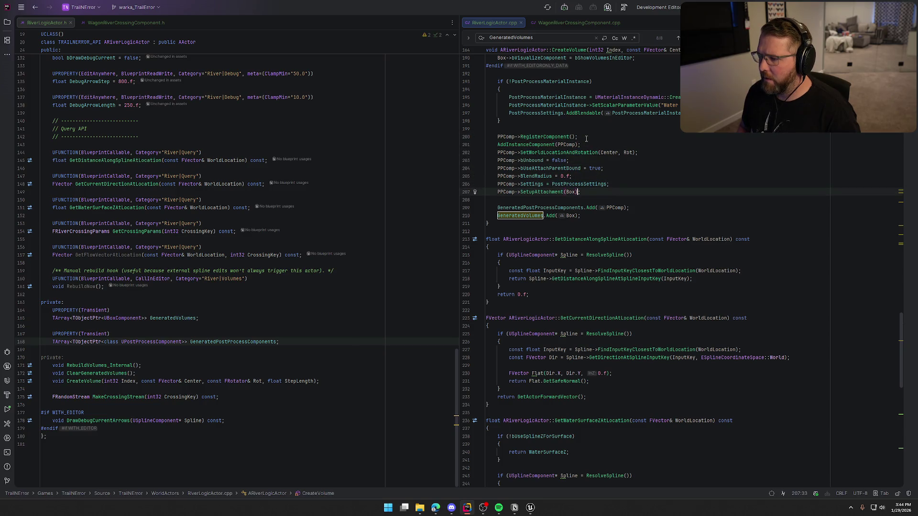
key(ctrl+z)
key(ctrl+z)
key(ctrl+z)
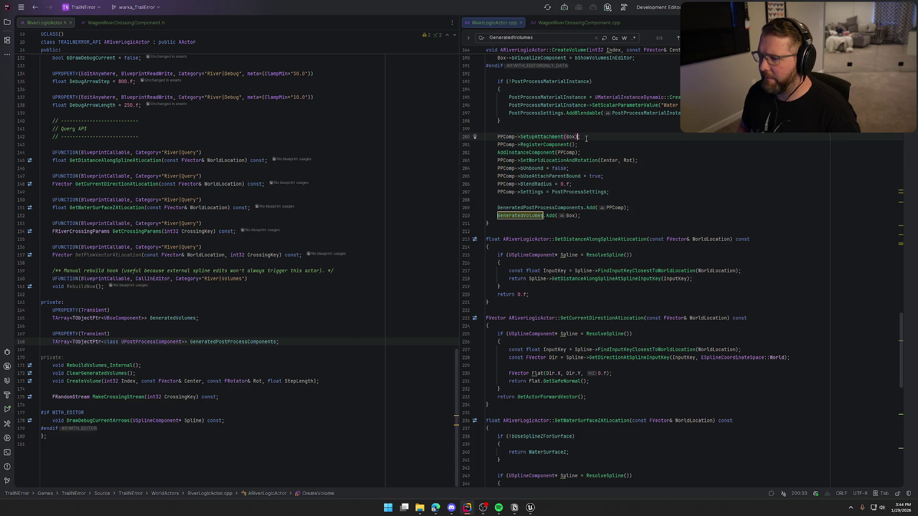
click(531, 508)
key(ctrl+alt+F11)
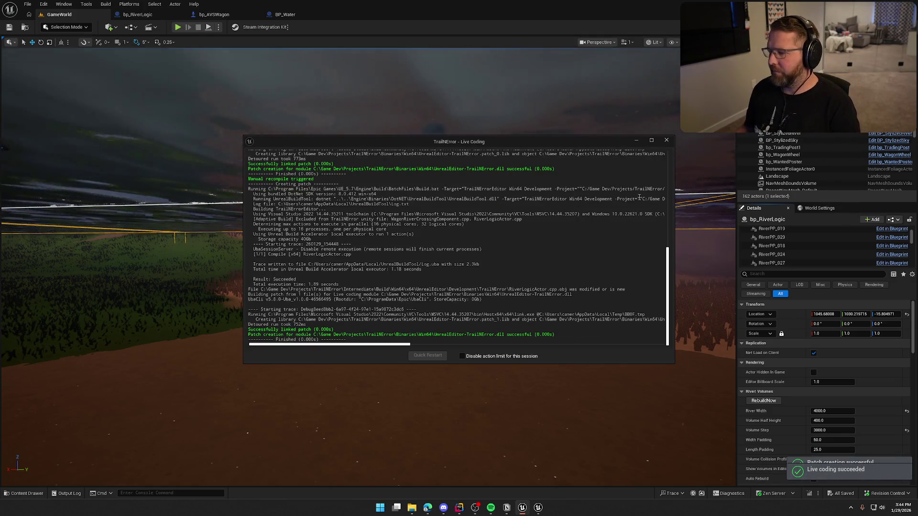
Close the Live Coding log, inspect the river and select the bp_RiverLogic actor, then return to Rider.
click(666, 140)
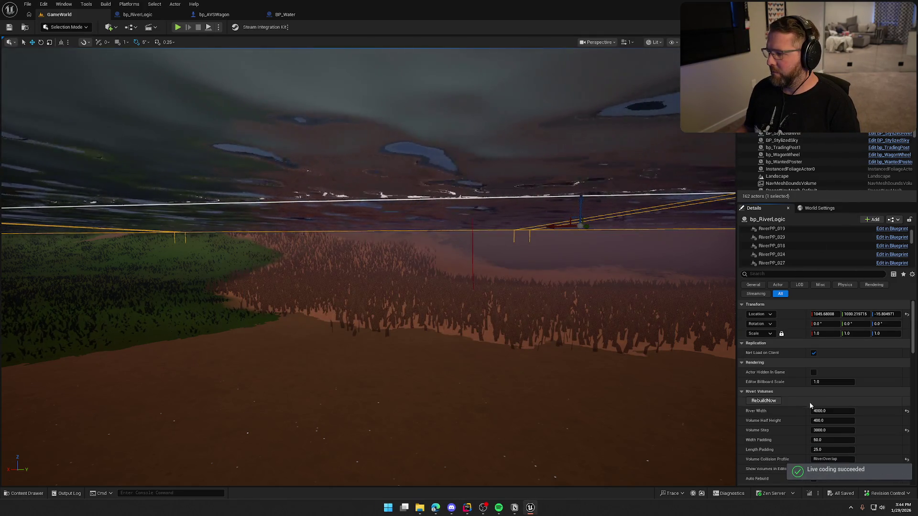
drag(369, 263, 368, 311)
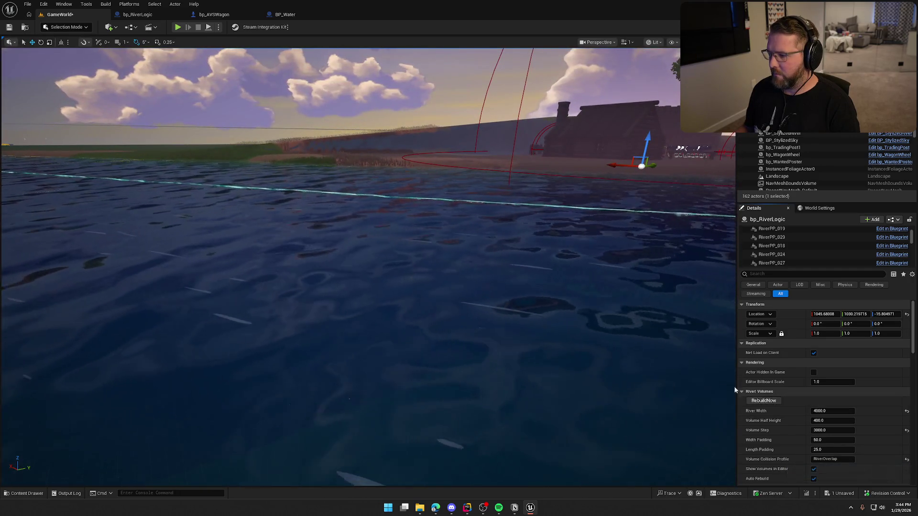
scroll(912, 242, down, 2)
mouse_move(912, 242)
mouse_down()
mouse_move(911, 260)
mouse_move(912, 229)
mouse_up()
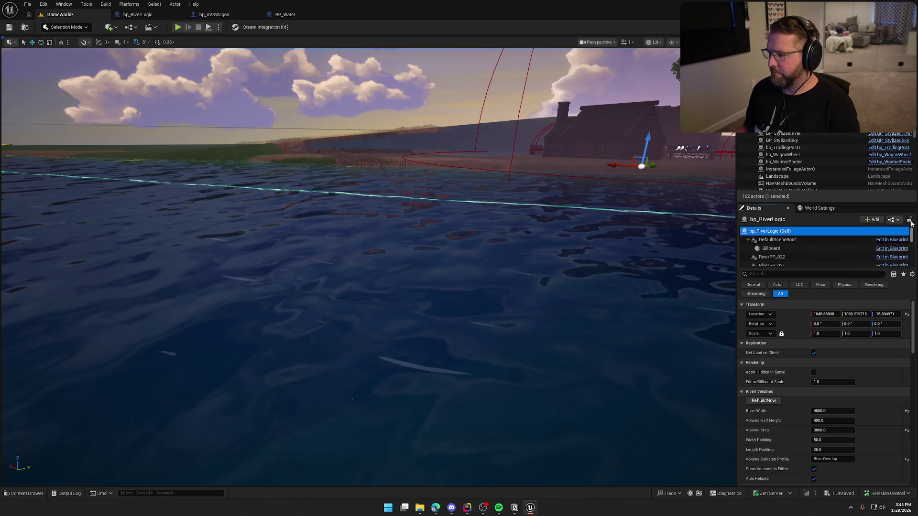
mouse_move(495, 215)
mouse_down()
mouse_move(495, 268)
mouse_move(624, 334)
mouse_up()
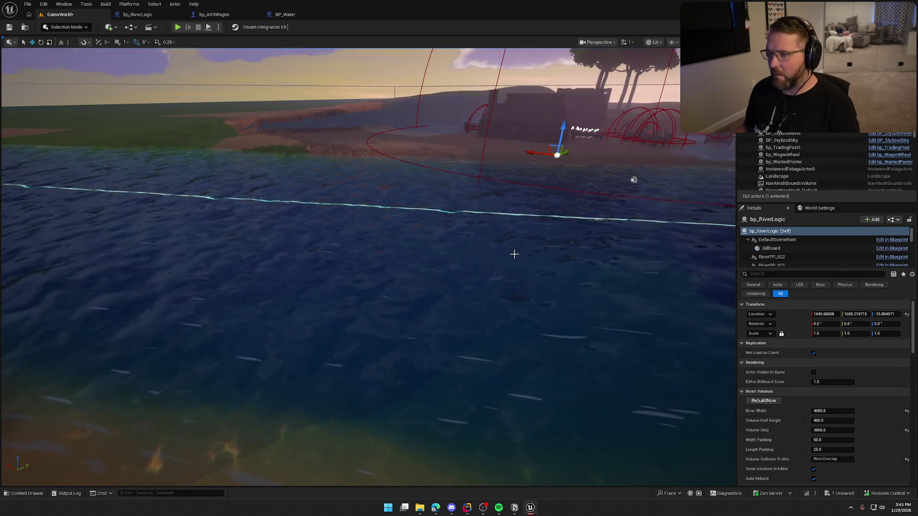
key(alt+Tab)
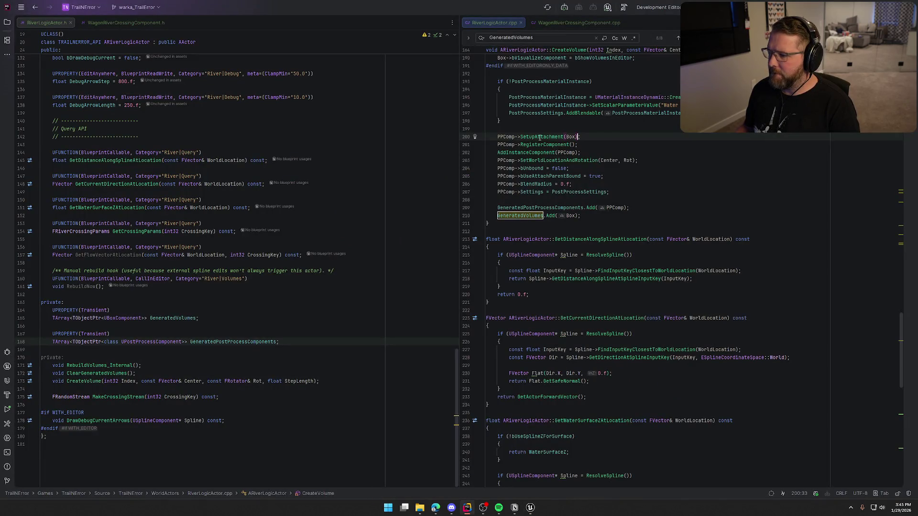
mouse_move(539, 137)
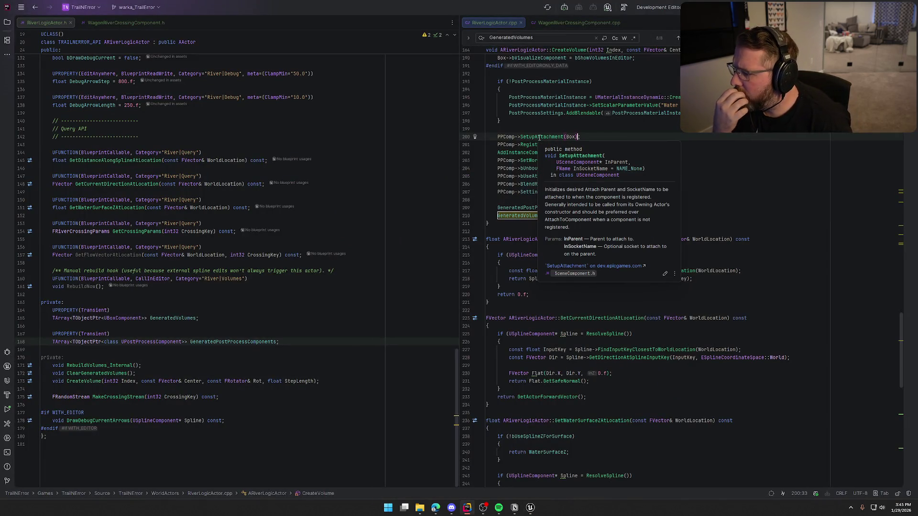
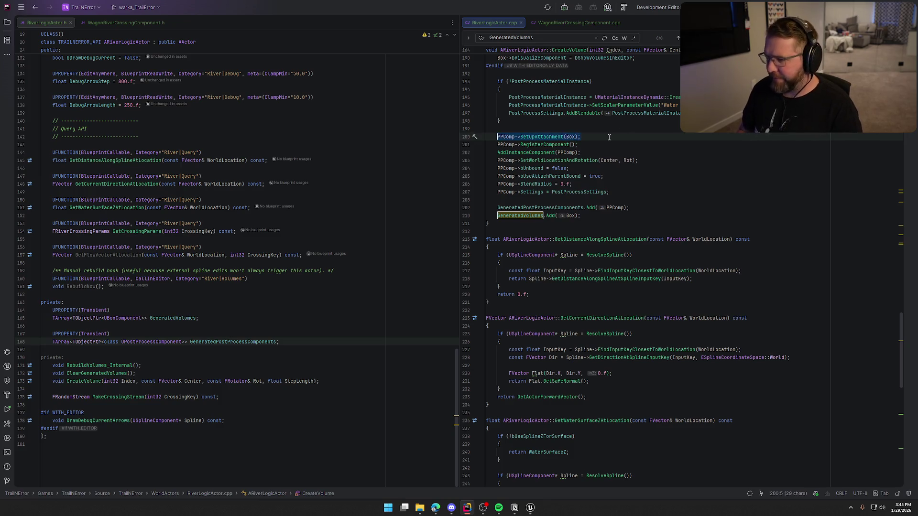
Delete the early SetupAttachment line and add a PPComp AttachToComponent call after the settings assignment.
key(BackSpace)
click(616, 184)
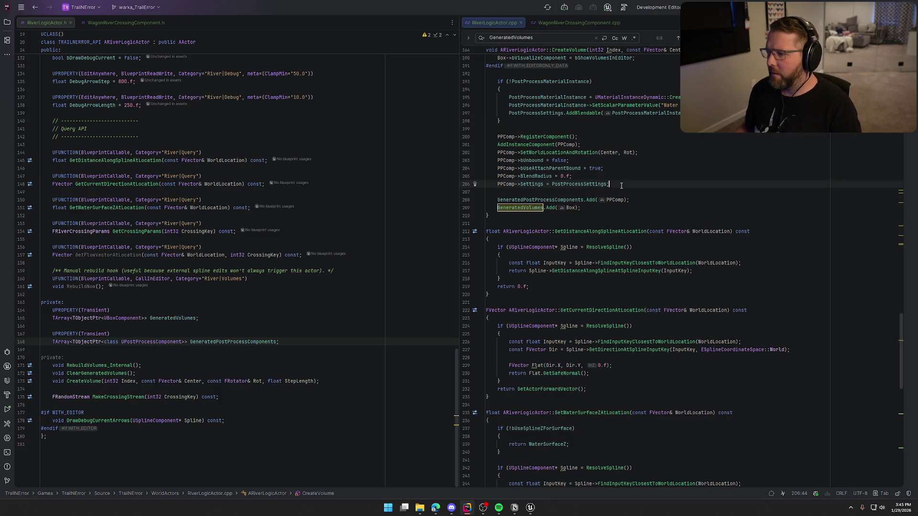
key(Return)
text(PPComp)
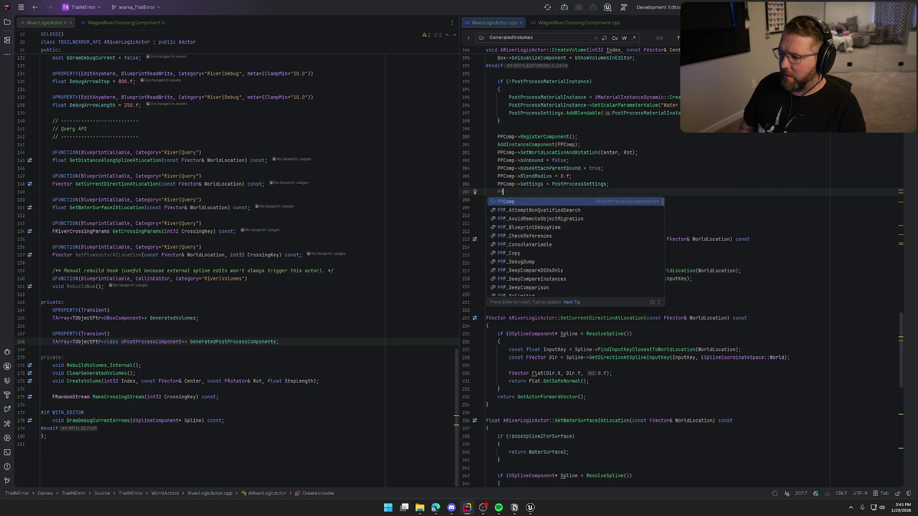
text(.Attach)
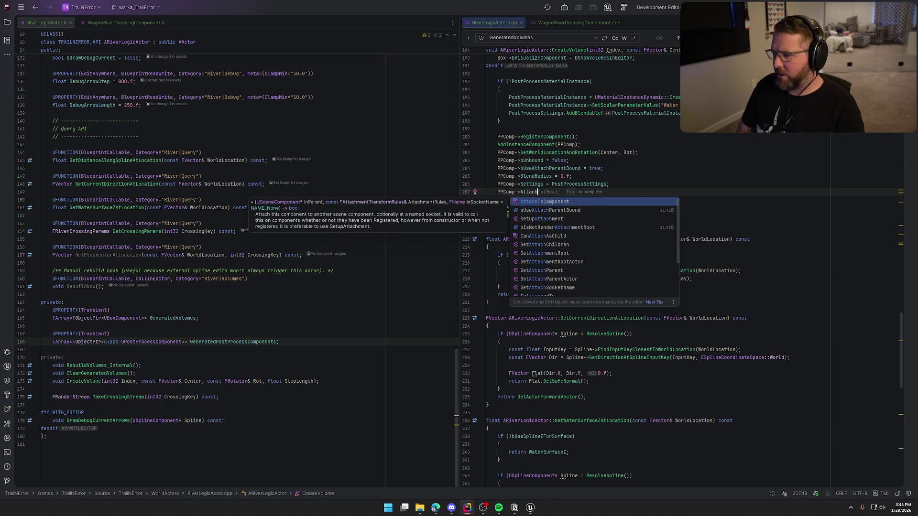
key(Tab)
key(Tab)
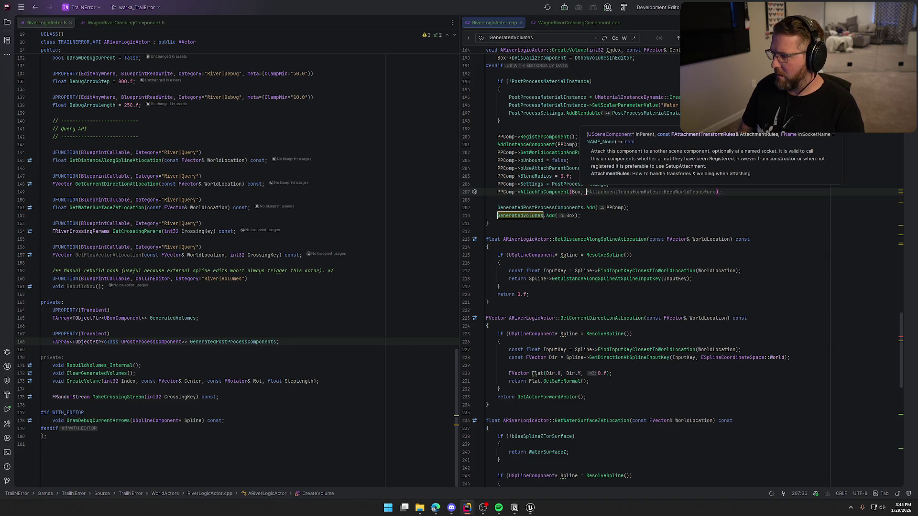
Use SnapToTargetNotIncludingScale as the attachment rule, then recompile through Unreal's Live Coding.
key(Escape)
text(FAttachmentTransformRules::)
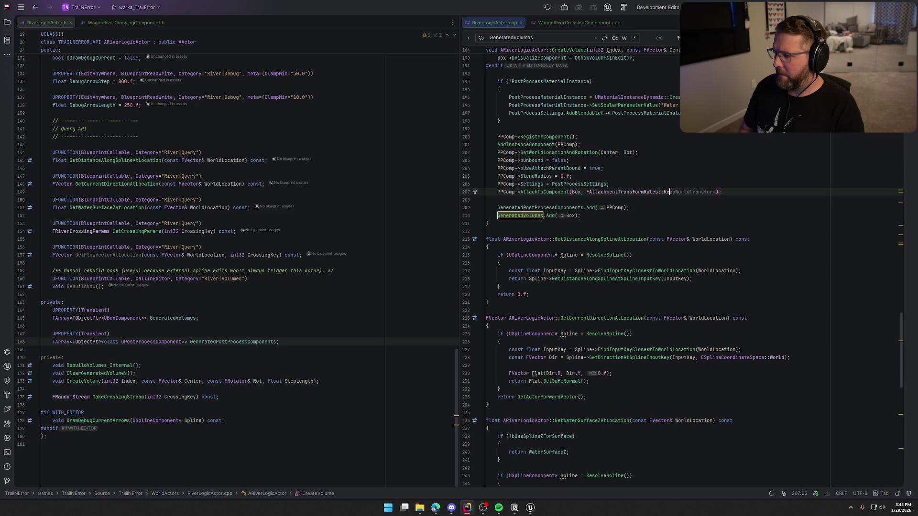
text(Sna)
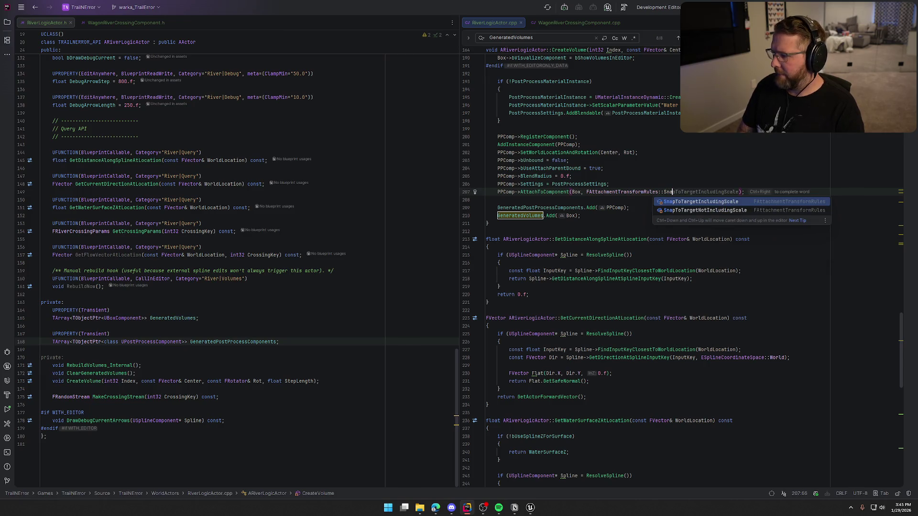
key(Down)
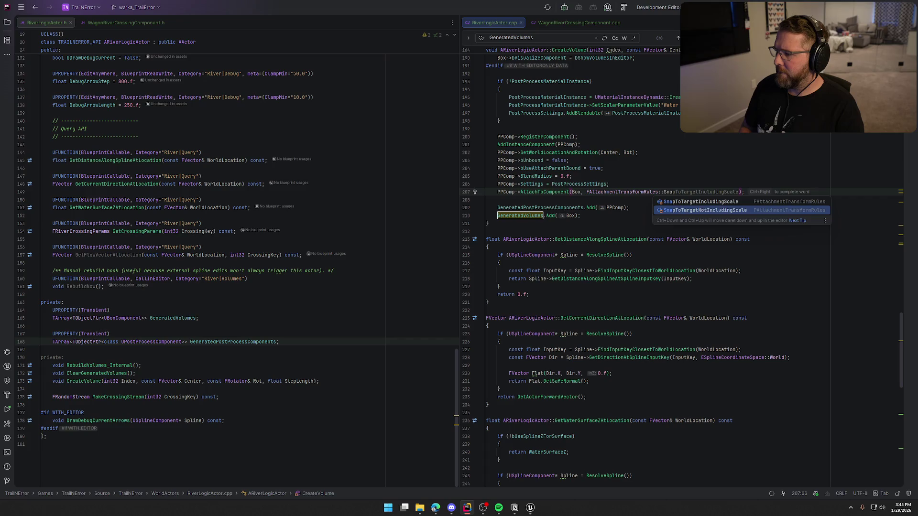
key(Return)
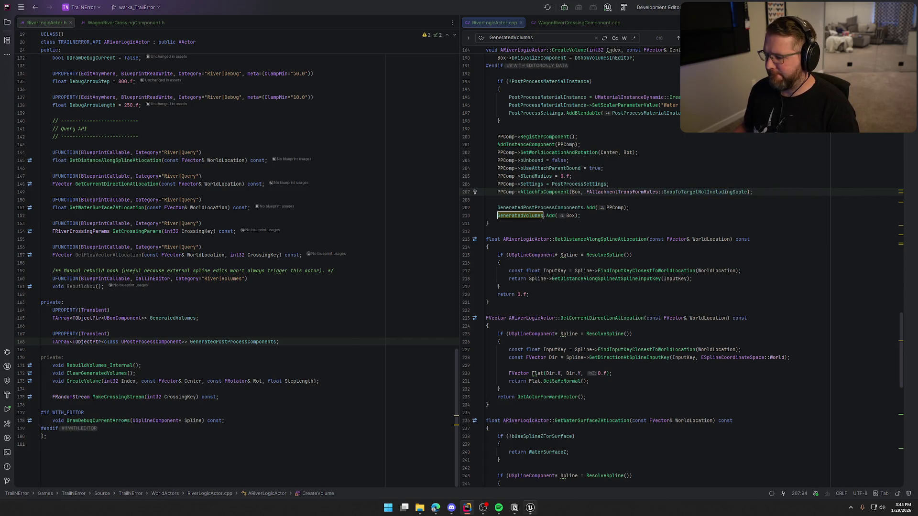
key(alt+Tab)
key(ctrl+alt+F11)
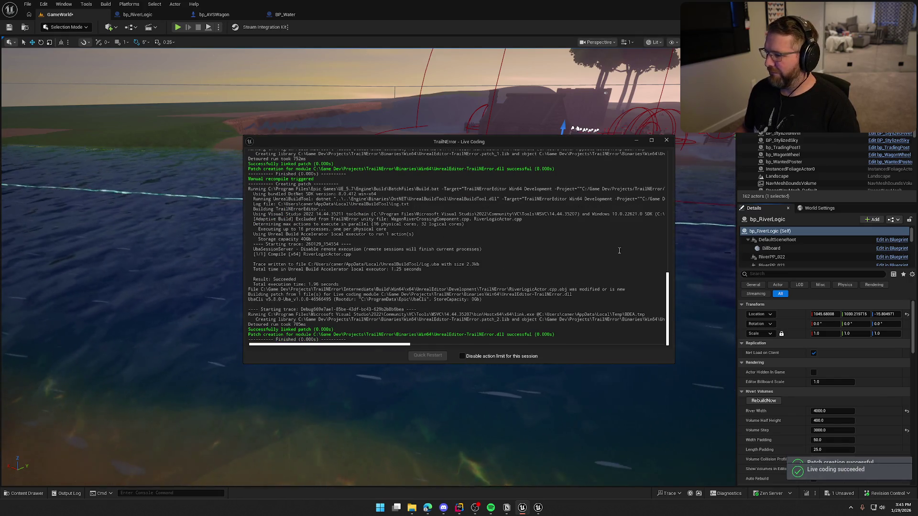
Rebuild the river volumes with the patched code and look over the river scene.
click(765, 400)
scroll(795, 251, down, 3)
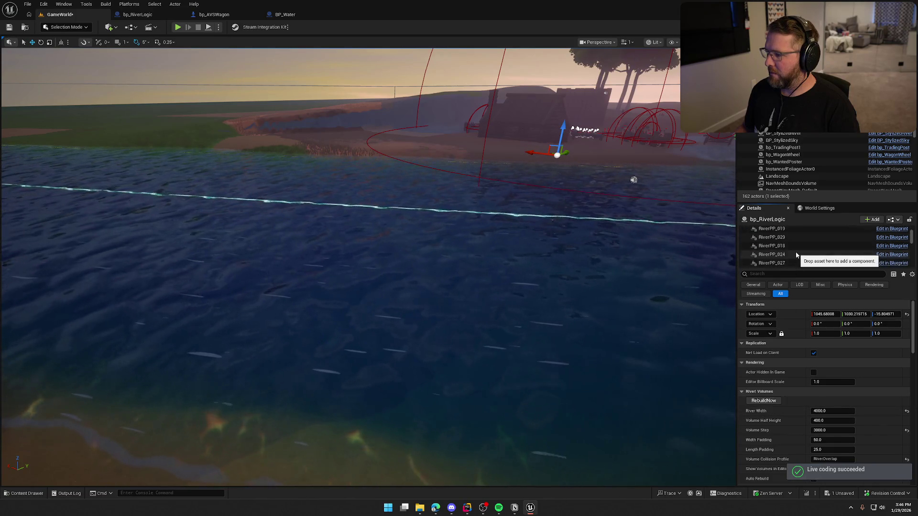
scroll(772, 263, up, 5)
mouse_move(677, 103)
mouse_down()
mouse_move(660, 124)
mouse_move(612, 106)
mouse_move(606, 141)
mouse_up()
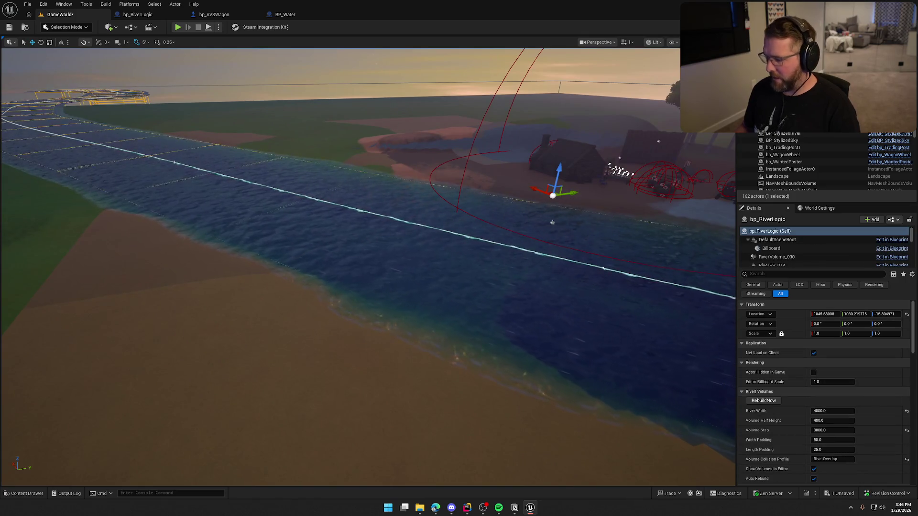
Delete the old bp_RiverLogic and drag a fresh one from the Content Drawer onto the sand bank.
key(Delete)
click(23, 494)
drag(396, 373, 258, 307)
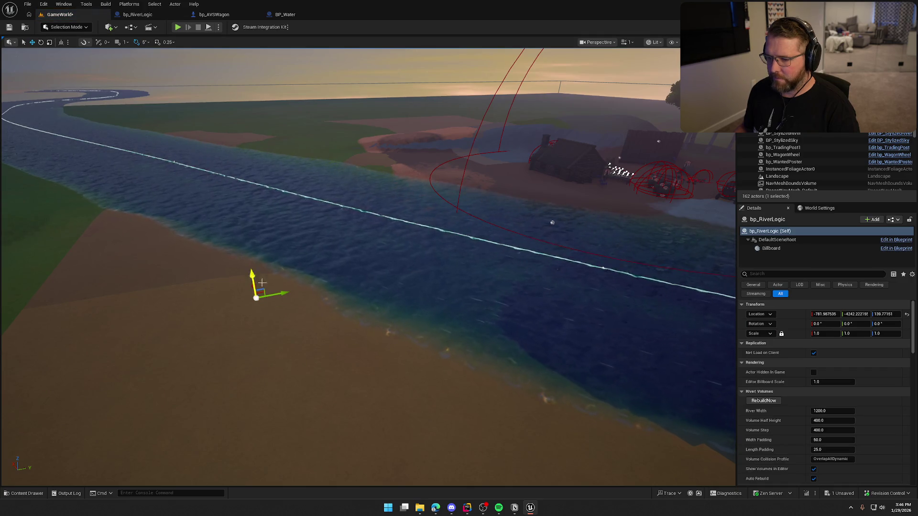
scroll(854, 421, down, 5)
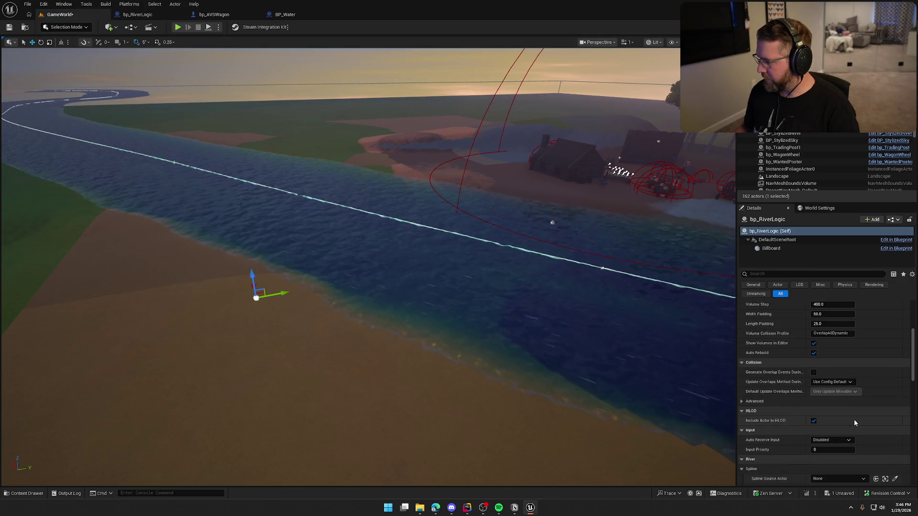
scroll(854, 420, down, 3)
Pick BP_StylizedRiver from the scene as the spline source.
click(895, 410)
click(634, 319)
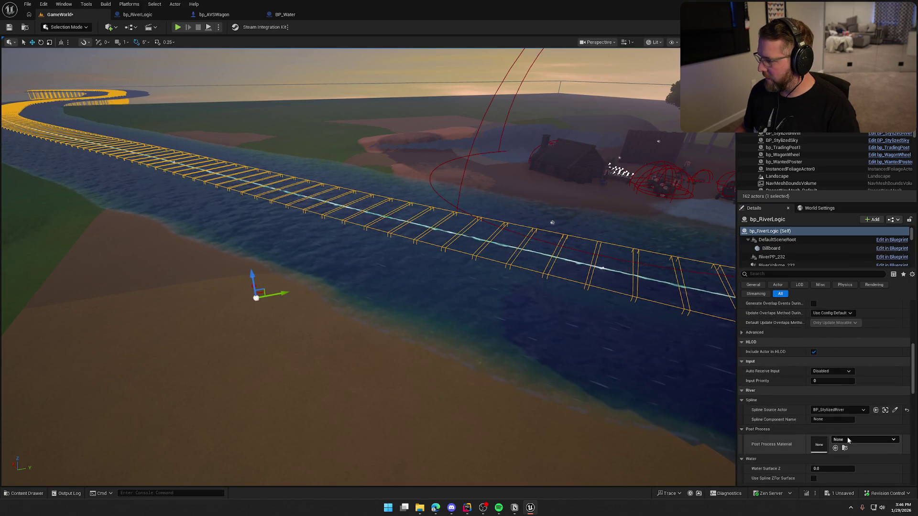
scroll(844, 419, up, 10)
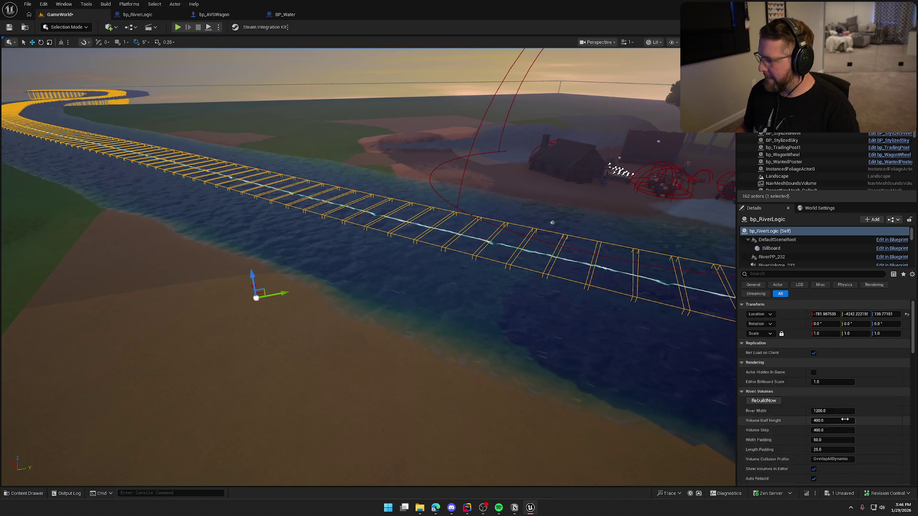
scroll(845, 419, down, 2)
Set River Width to 4000, keep Volume Step 3000, and use the RiverOverlap collision profile.
click(841, 367)
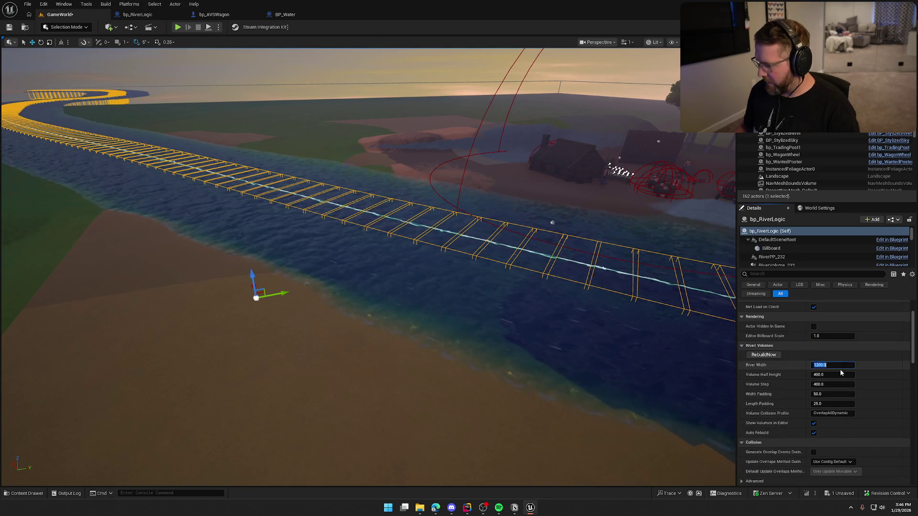
text(4000)
key(Tab)
text(3000)
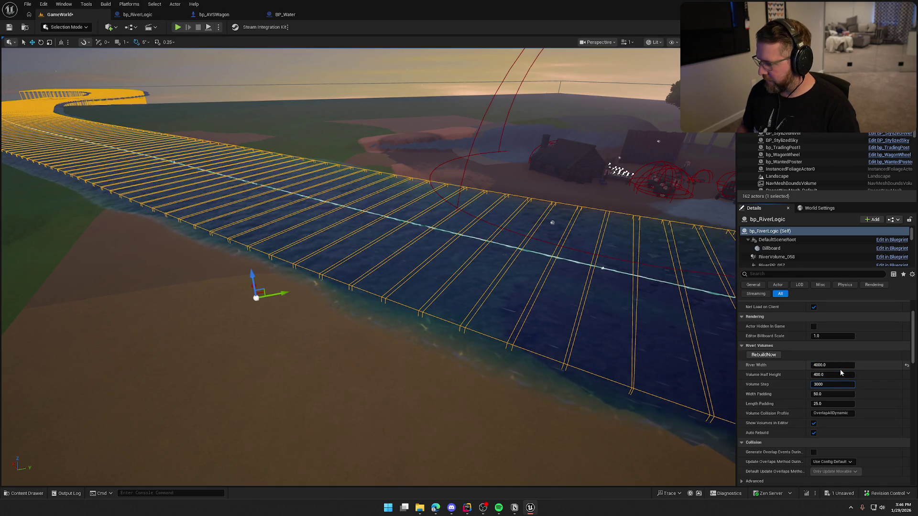
key(Return)
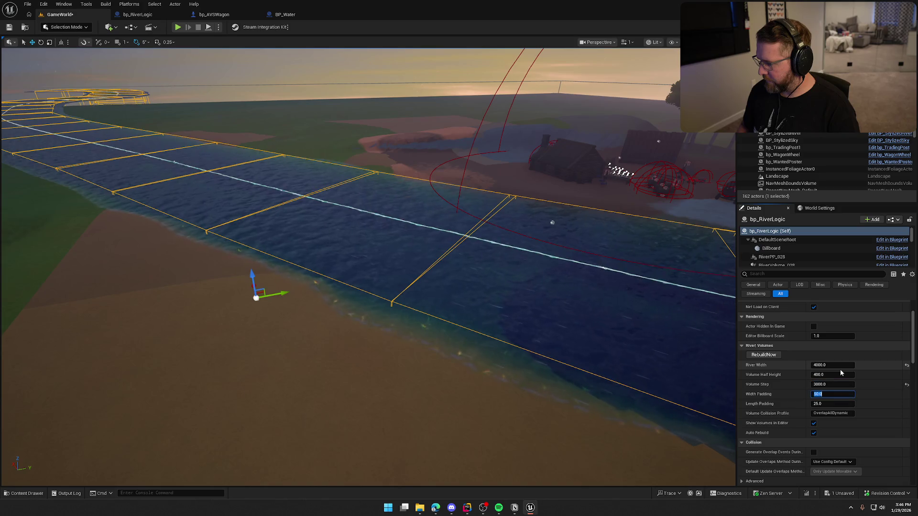
key(Tab)
key(Tab)
text(RiverOverlap)
key(Return)
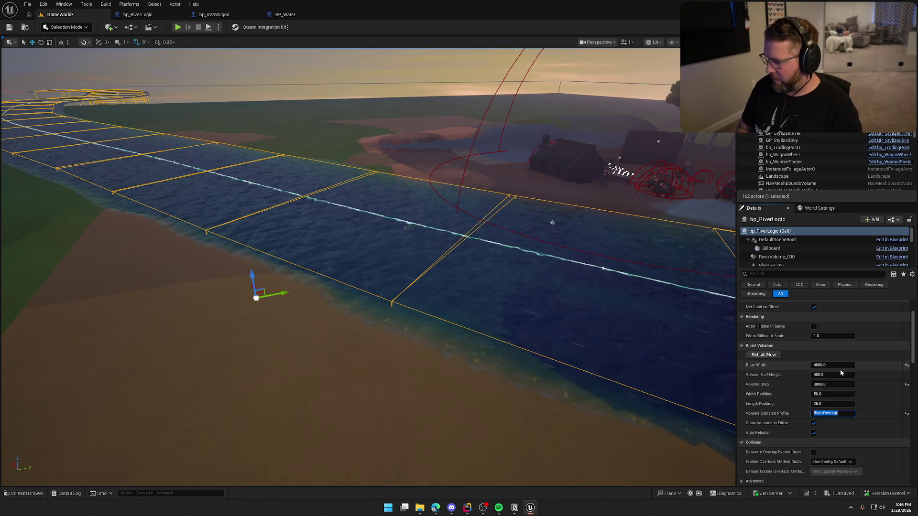
Set the Post Process Material to M_UnderwaterPP.
scroll(776, 416, down, 5)
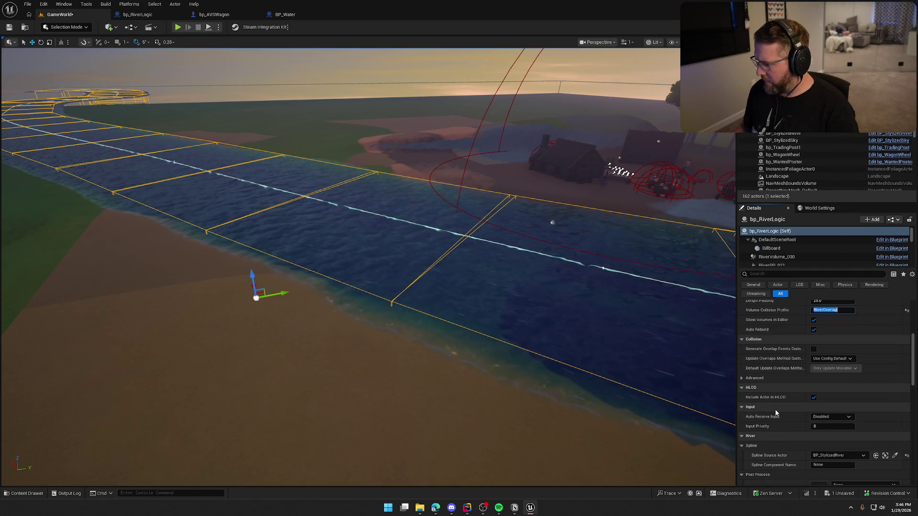
scroll(776, 411, down, 2)
click(858, 407)
text(underwater)
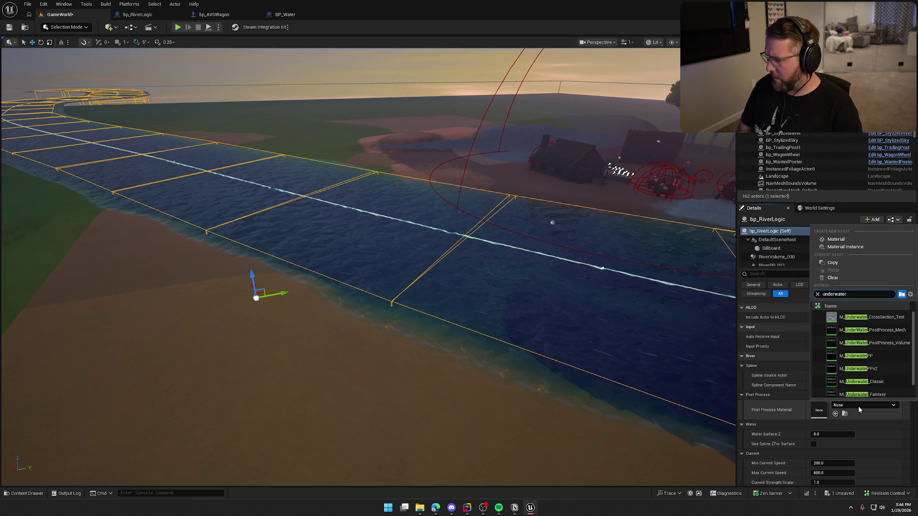
click(868, 356)
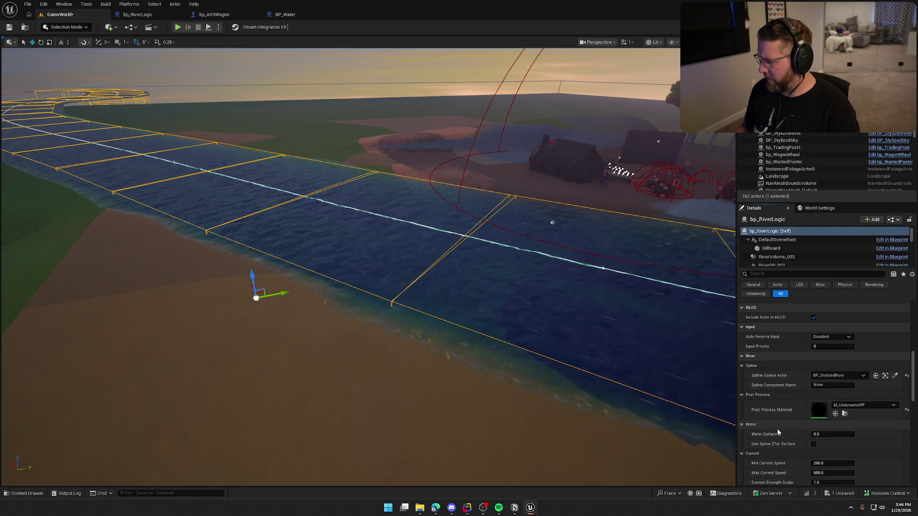
Enable Use Spline Z For Surface on bp_RiverLogic.
click(813, 444)
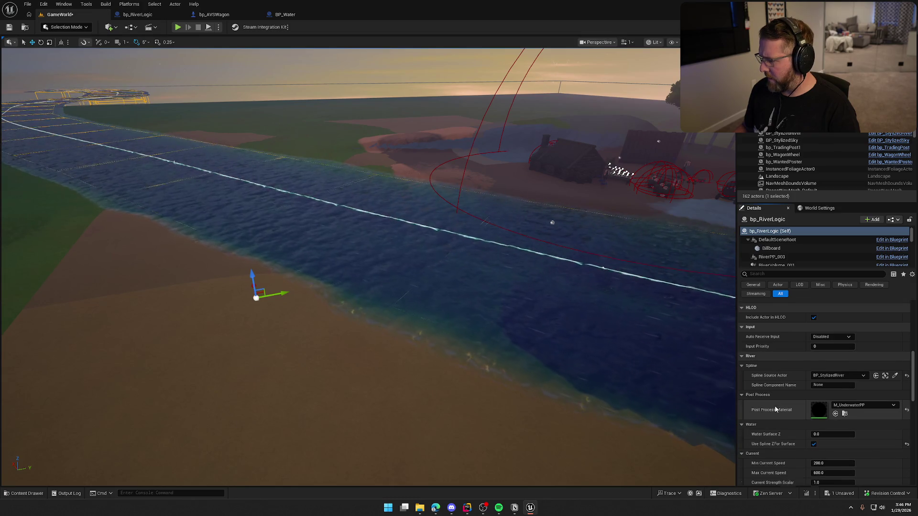
scroll(775, 408, down, 2)
scroll(793, 404, down, 1)
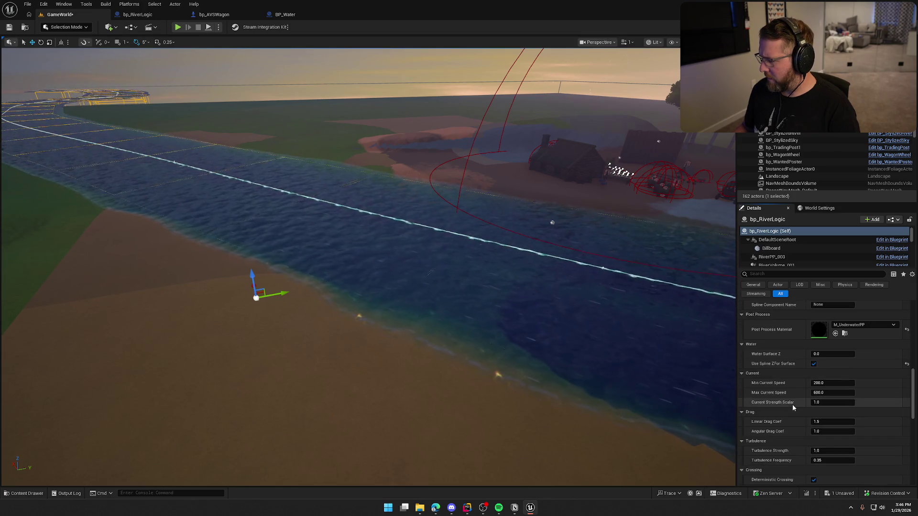
scroll(793, 404, down, 2)
scroll(793, 405, down, 5)
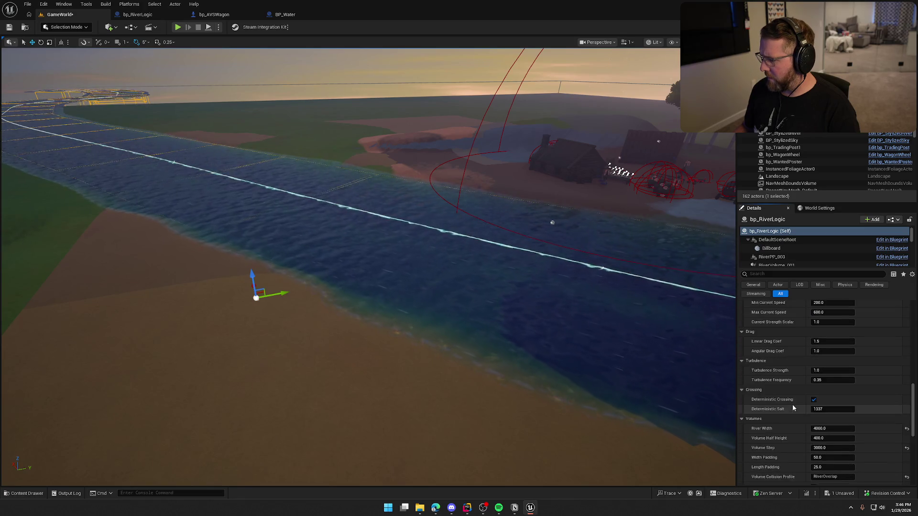
scroll(792, 404, down, 6)
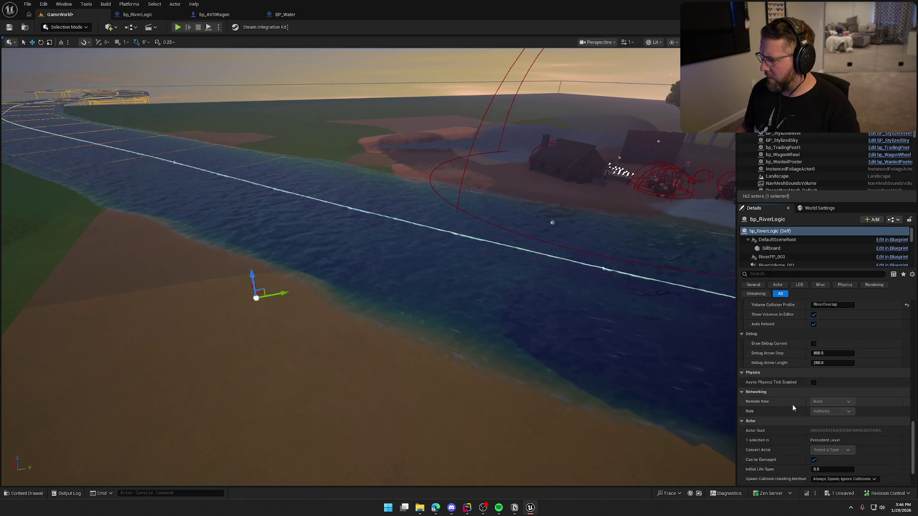
Save the level with Ctrl+S and fly the camera forward over the river.
key(ctrl+s)
scroll(783, 247, down, 1)
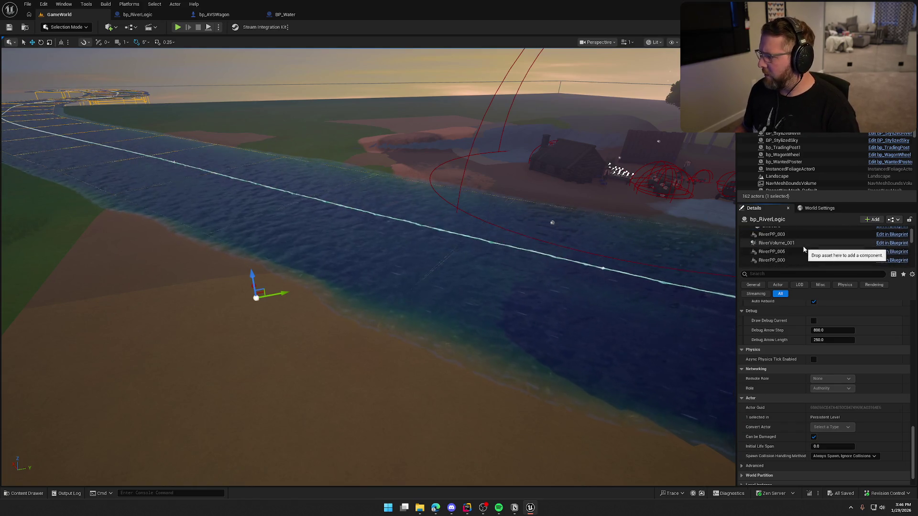
scroll(793, 247, down, 3)
scroll(809, 247, down, 4)
scroll(810, 247, down, 10)
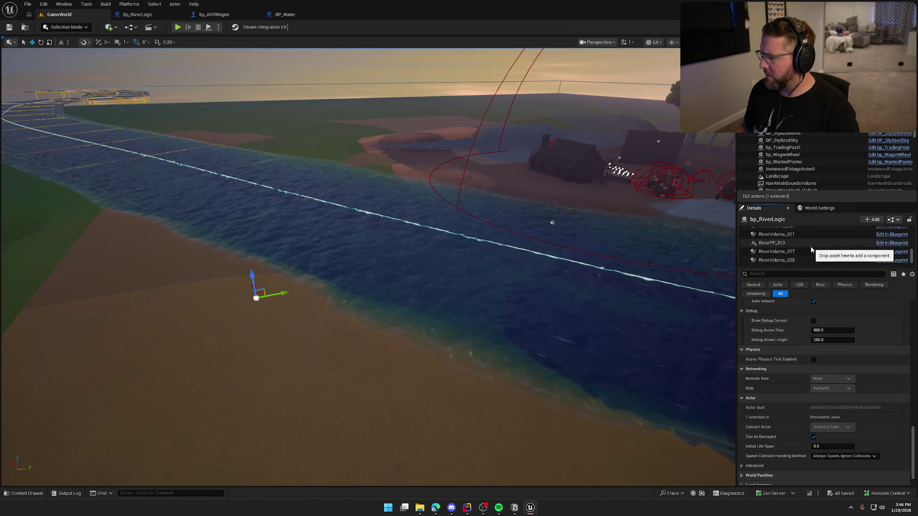
mouse_move(525, 246)
mouse_down()
mouse_move(526, 198)
mouse_move(511, 210)
mouse_move(497, 191)
mouse_move(506, 206)
mouse_move(516, 200)
mouse_move(549, 383)
mouse_up()
Inspect CreateVolume's PPComp AttachToComponent, PostProcessSettings and AddInstanceComponent lines and their docs.
key(alt+Tab)
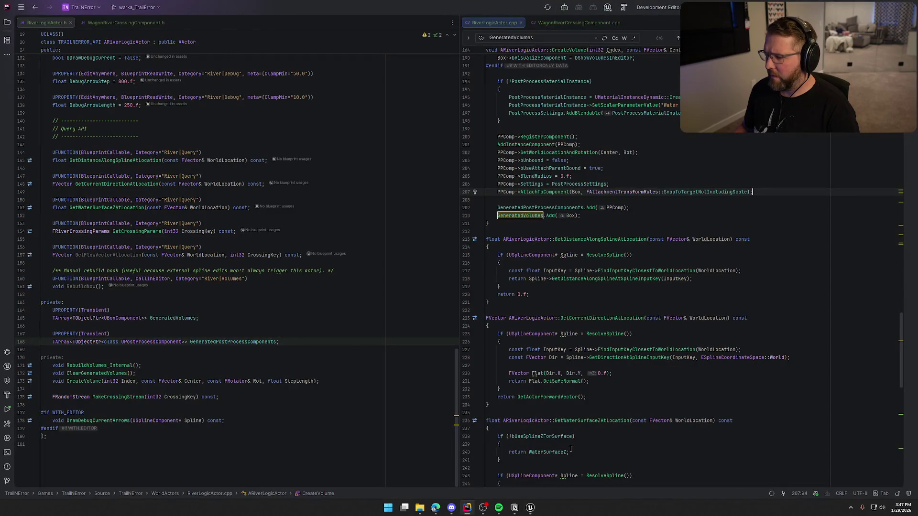
click(488, 224)
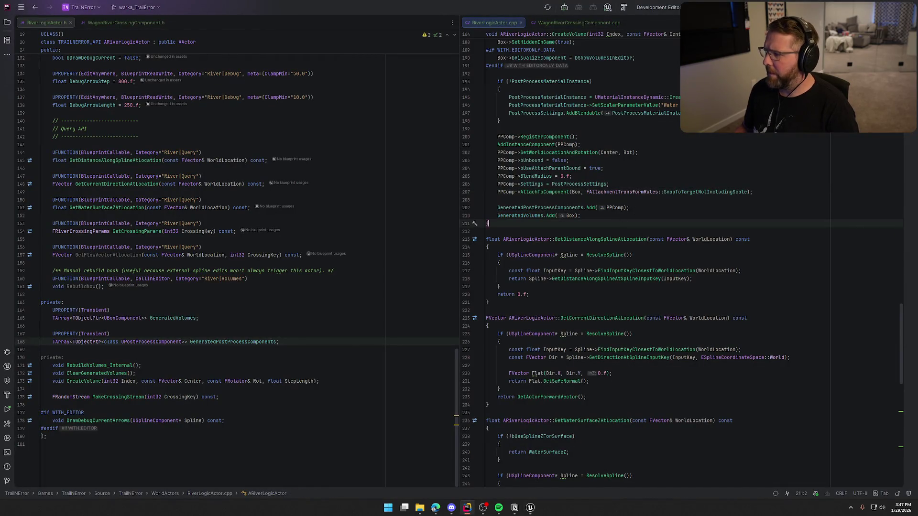
scroll(622, 191, up, 2)
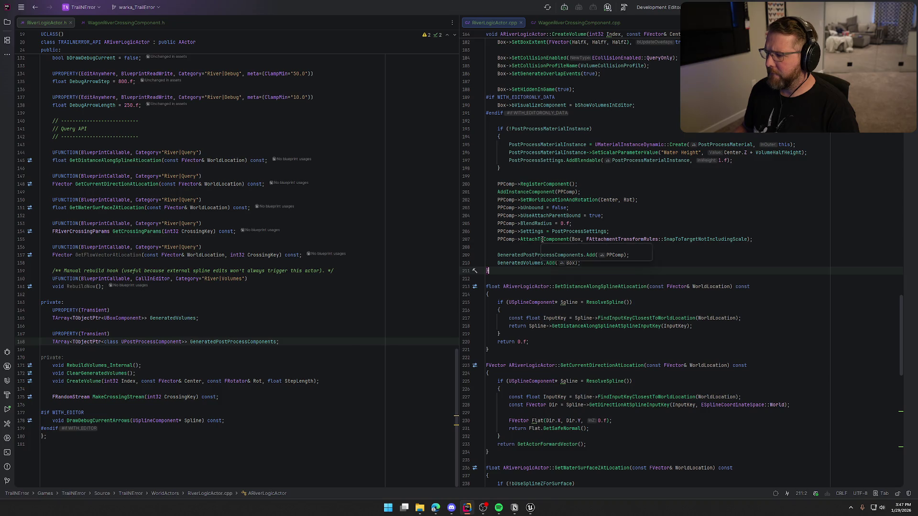
mouse_move(542, 240)
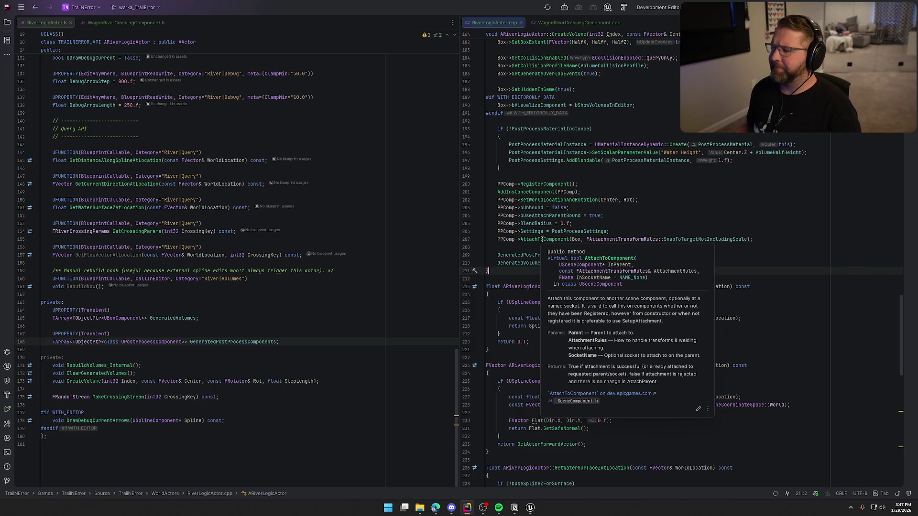
click(580, 225)
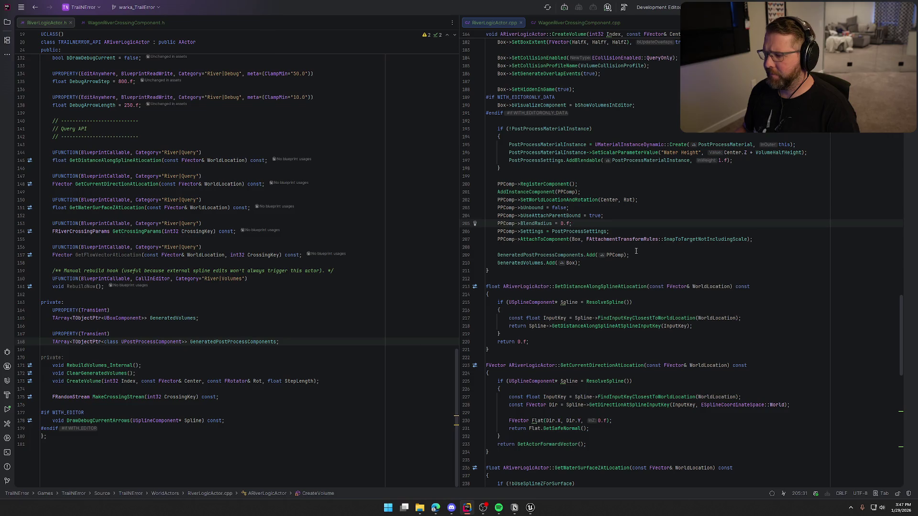
click(586, 231)
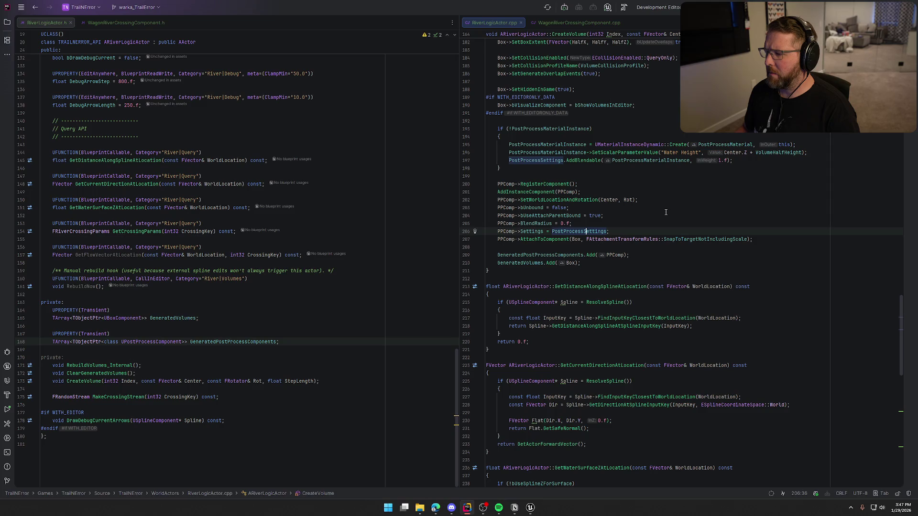
click(581, 192)
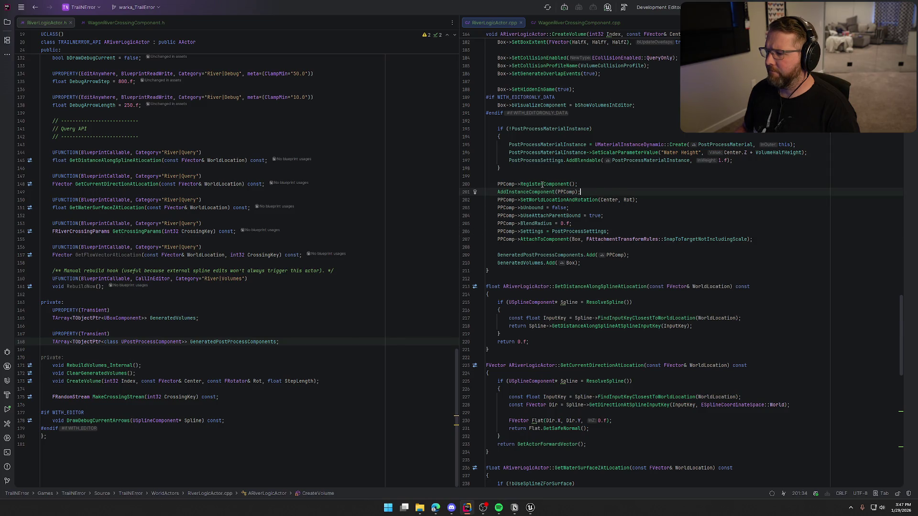
mouse_move(542, 184)
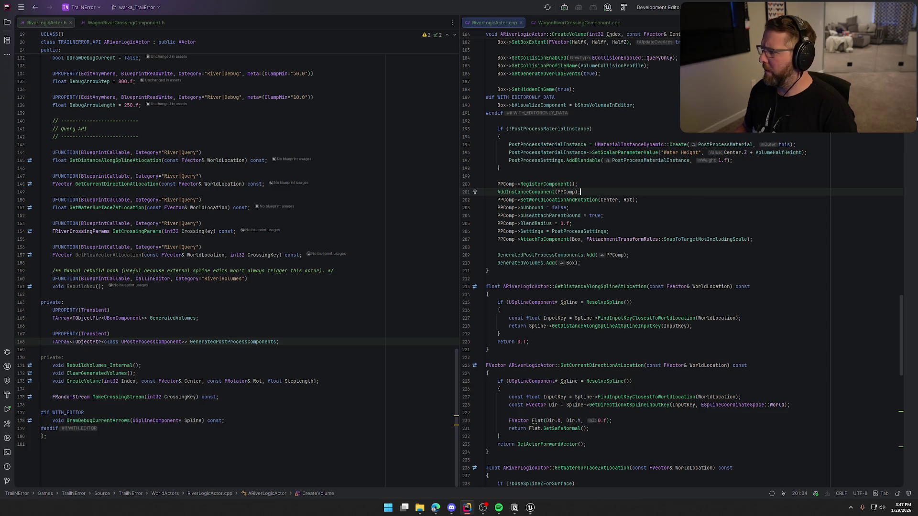
Ask AI Chat why the runtime-created post-process component fails to attach to its box.
click(911, 201)
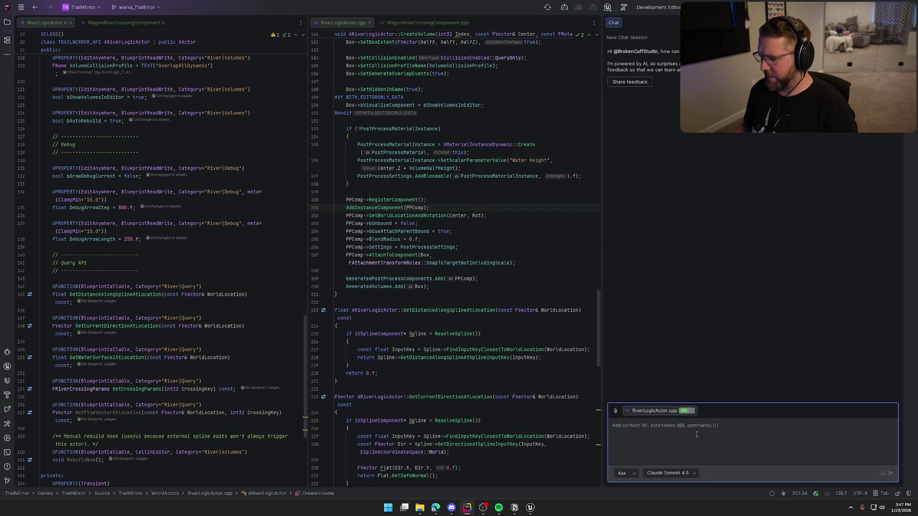
text(i am )
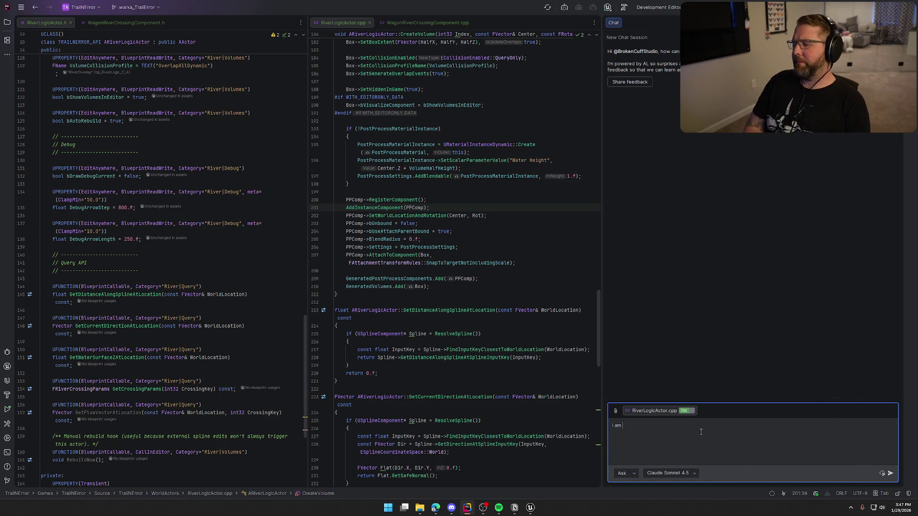
text(creating a box volume)
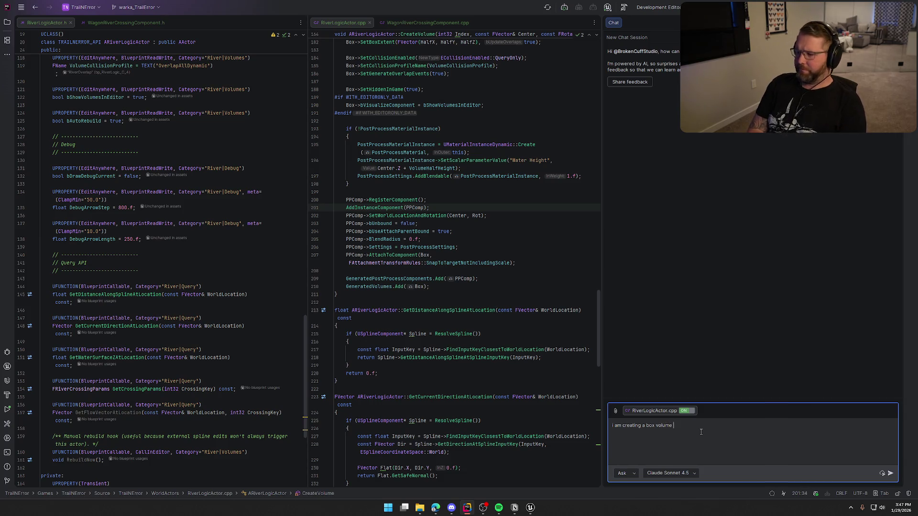
text(in my code dynamically)
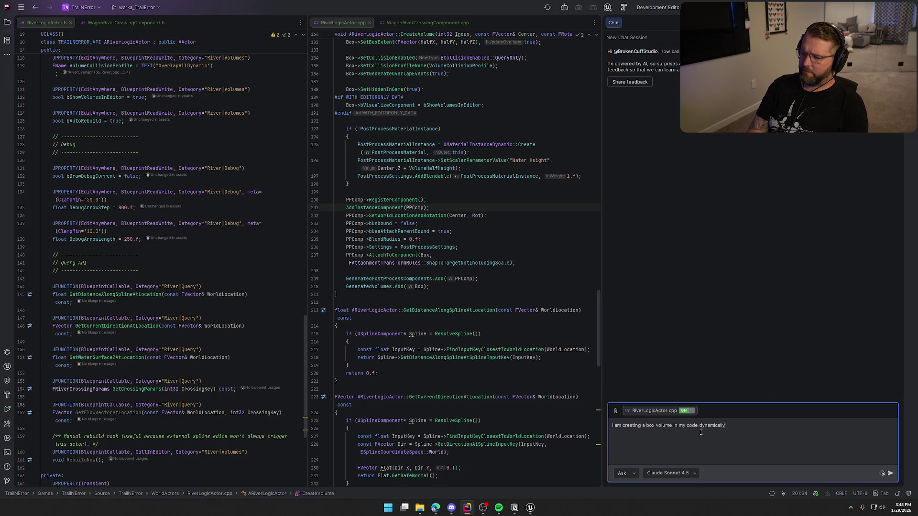
text(ant to c)
text(reate a p)
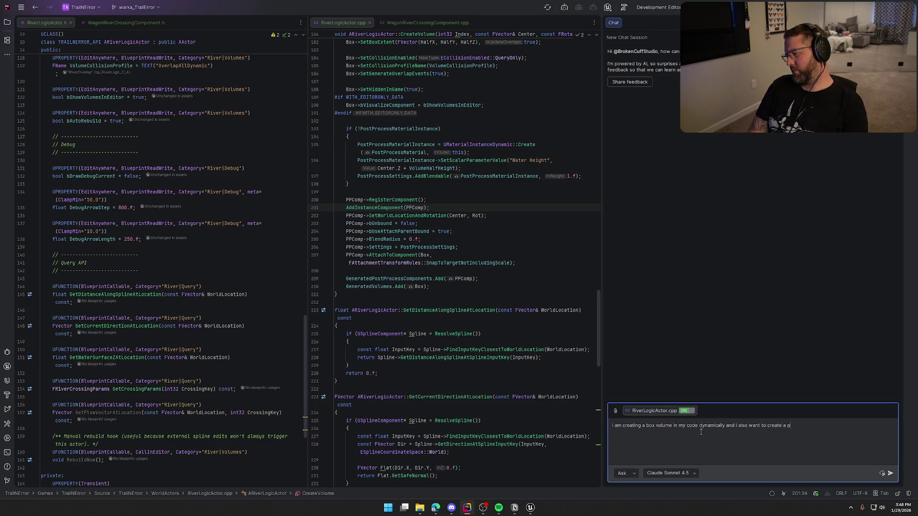
text( compoe)
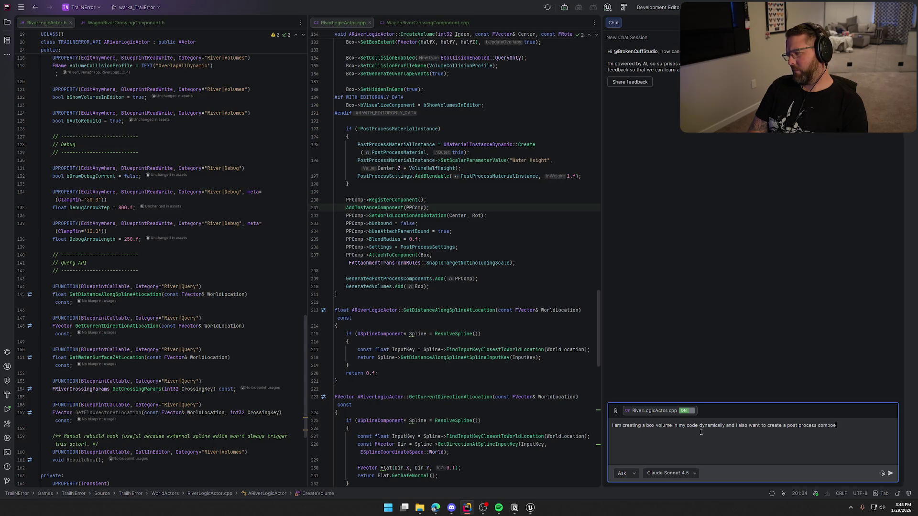
key(BackSpace)
text(net )
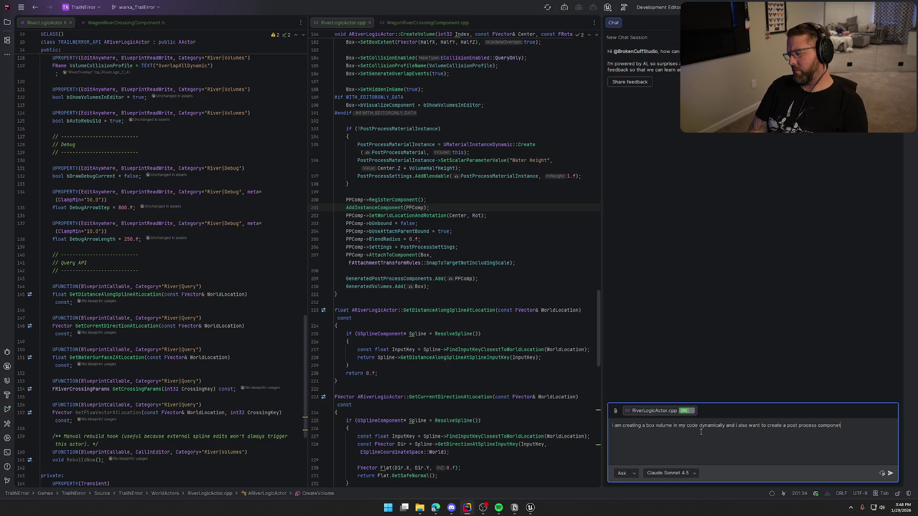
text(at the same time...i need to )
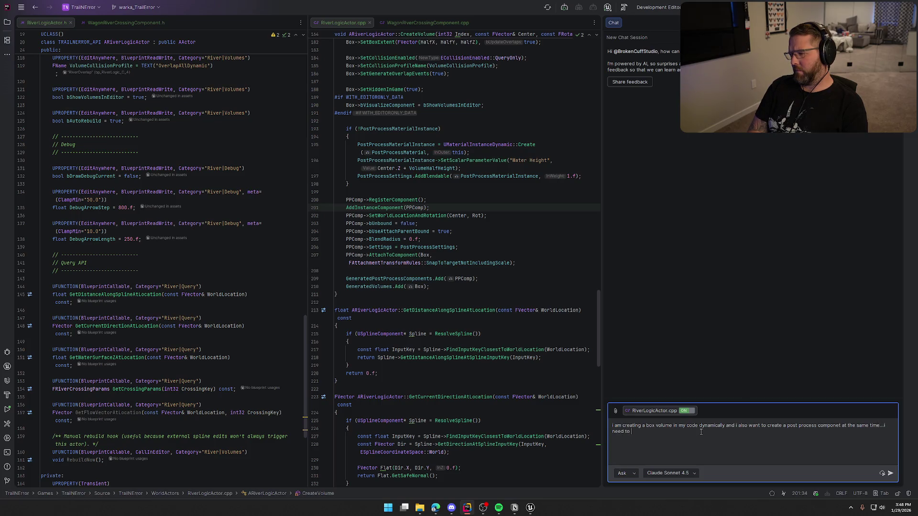
text(have the )
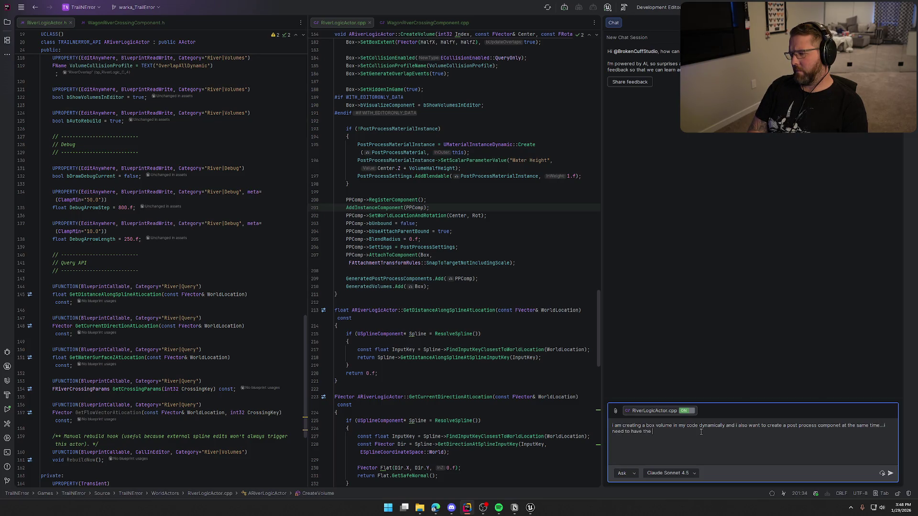
text(post process component attach itself to the)
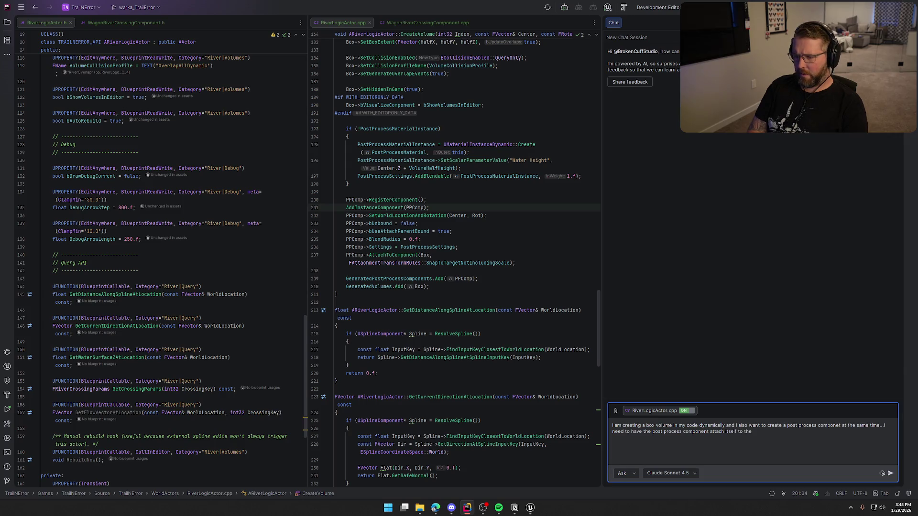
text(box)
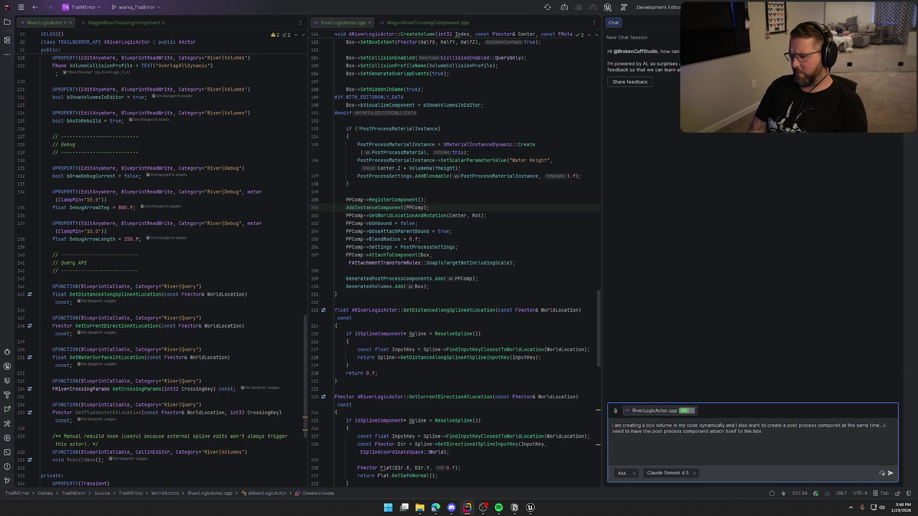
text( so that it can use its)
text( bounds)
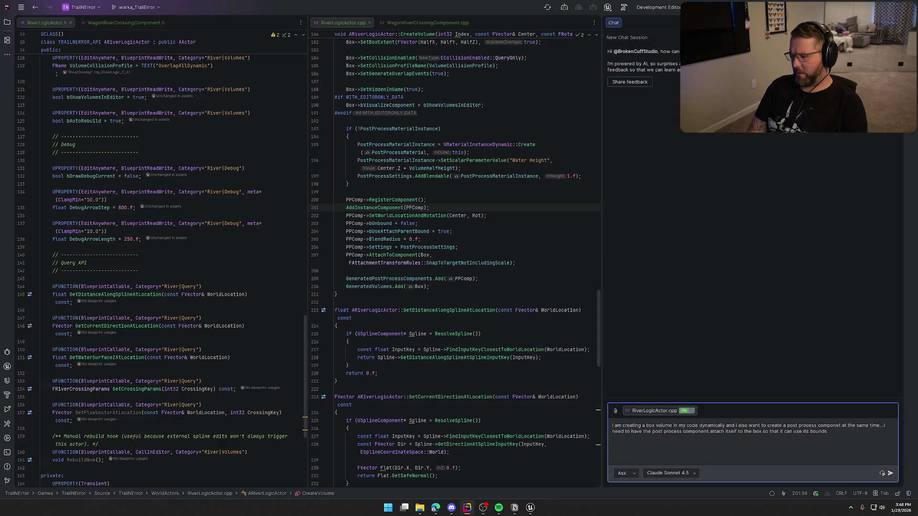
text(.however when i try and)
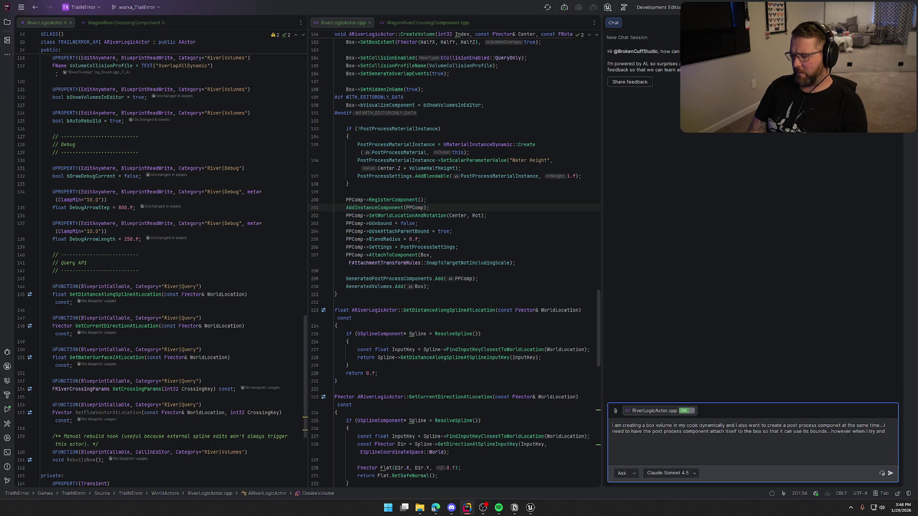
text(k this in engine the)
text(y dont seem to attach at all)
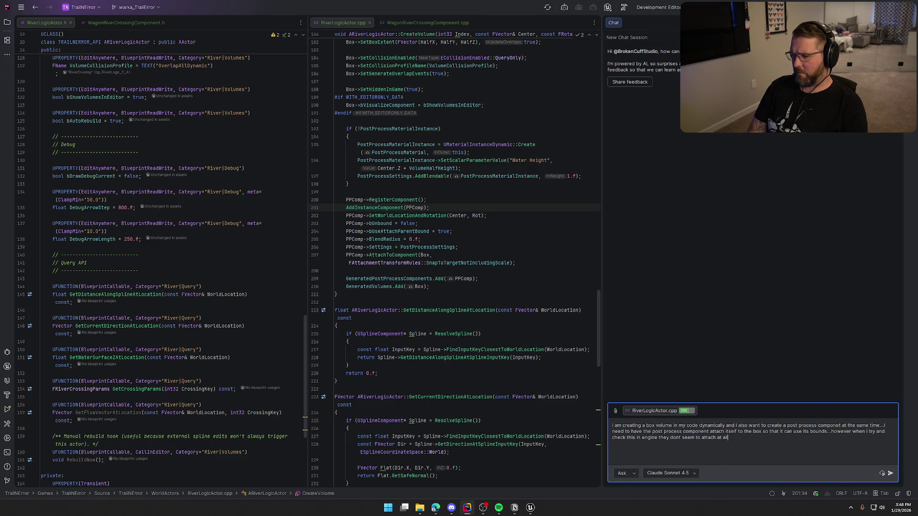
key(Return)
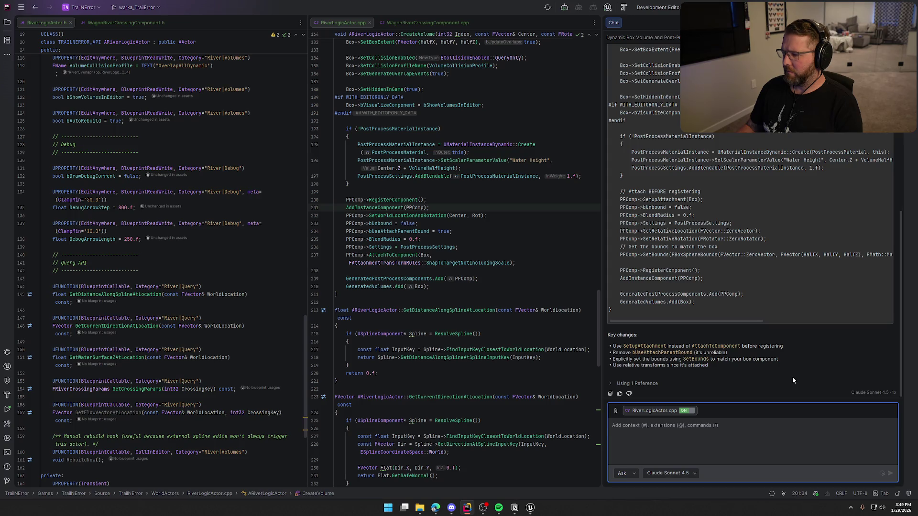
Read the AI's fix, copy its 'Attach BEFORE registering' code block, and close the chat.
scroll(793, 380, up, 15)
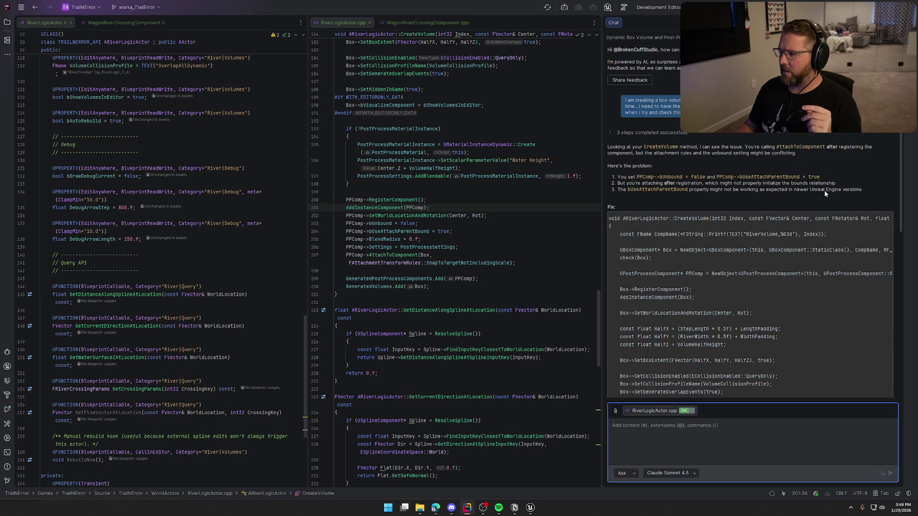
scroll(826, 195, down, 1)
mouse_move(824, 195)
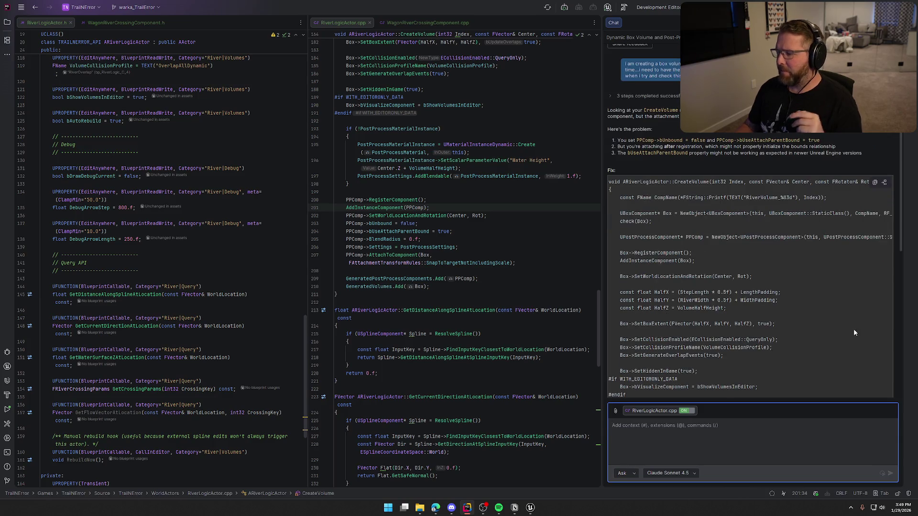
scroll(853, 329, down, 3)
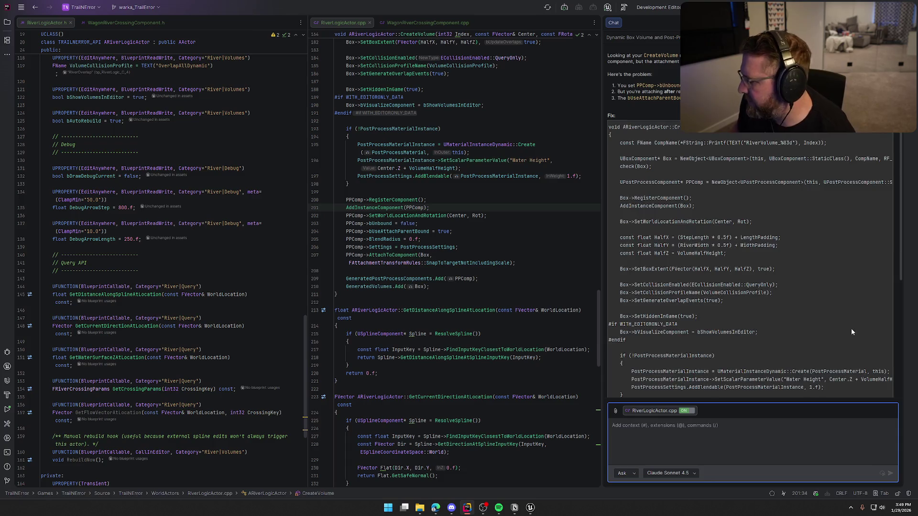
scroll(850, 330, down, 2)
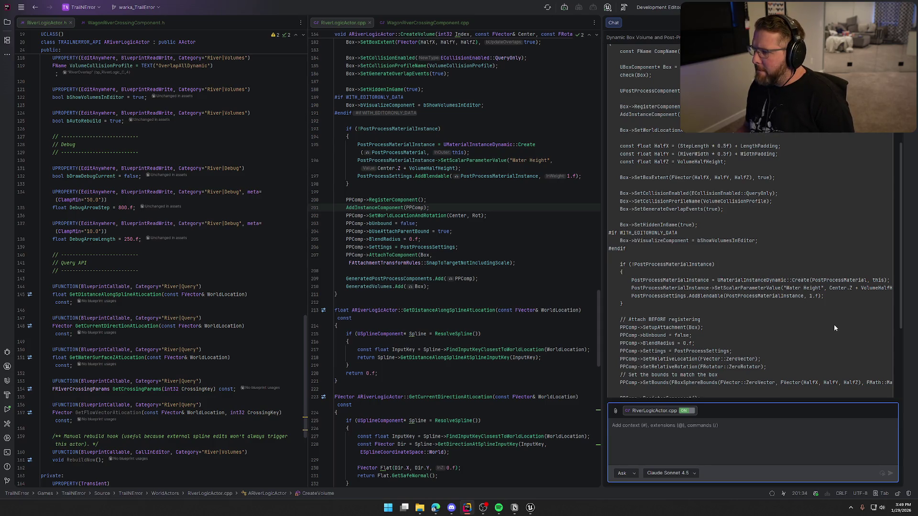
scroll(835, 328, down, 2)
scroll(834, 328, down, 2)
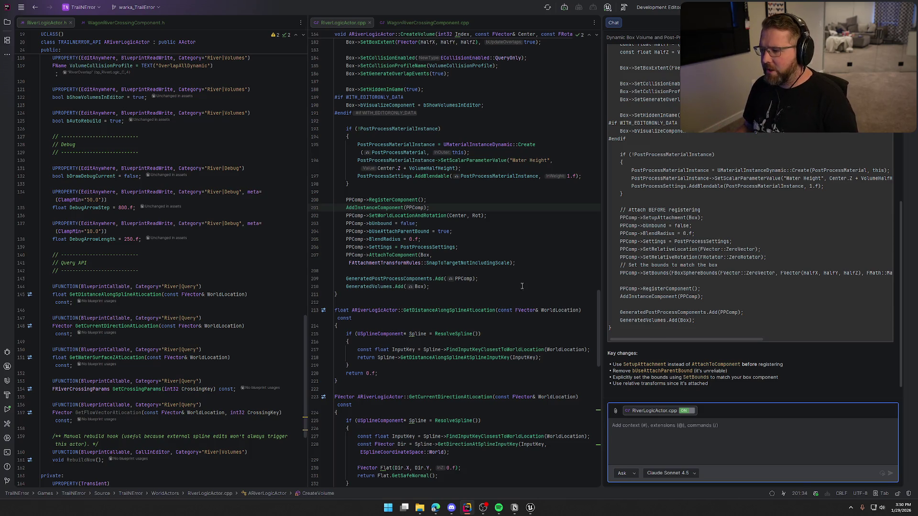
click(623, 212)
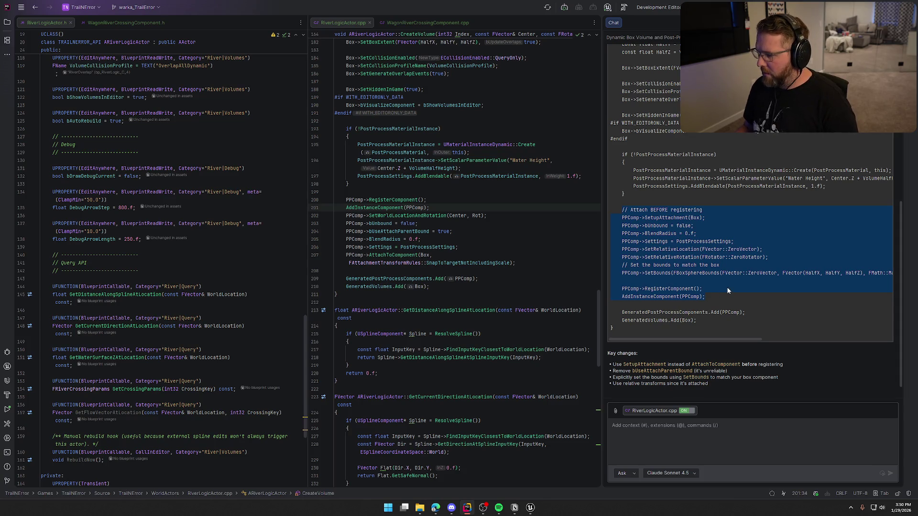
key(shift+Escape)
Replace the old register-then-attach lines with the pasted AI fix and tidy the blank line.
click(497, 184)
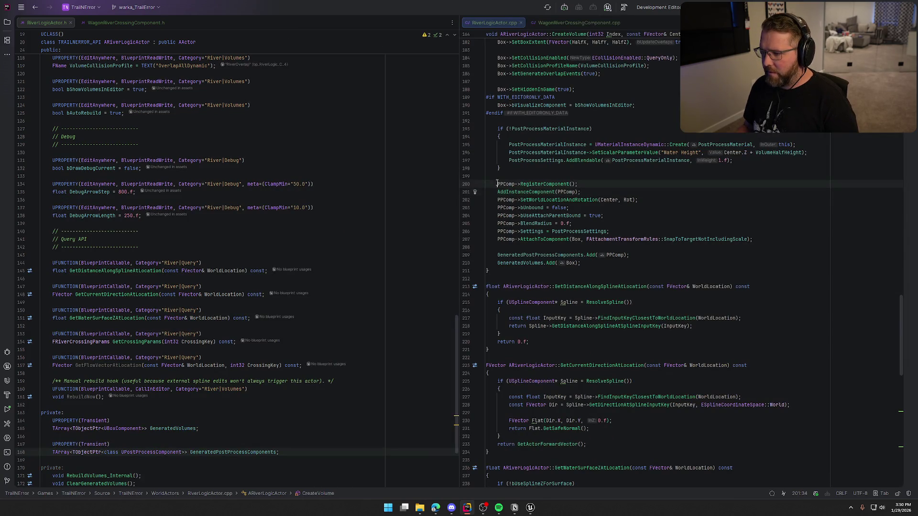
shift+click(769, 239)
text(// Attach BEFORE registering     PPComp->SetupAttachment(Box);     PPComp->bUnbound = false;     PPComp->BlendRadius = 0.f;     PPComp->Settings = PostProcessSettings;     PPComp->SetRelativeLocation(FVector::ZeroVector);     PPComp->SetRelativeRotation(FRotator::ZeroRotator);     // Set the bounds to match the box     PPComp->SetBounds(FBoxSphereBounds(FVector::ZeroVector, FVector(HalfX, HalfY, HalfZ), FMath::Max3(HalfX, HalfY, HalfZ)));      PPComp->RegisterComponent();     AddInstanceComponent(PPComp);)
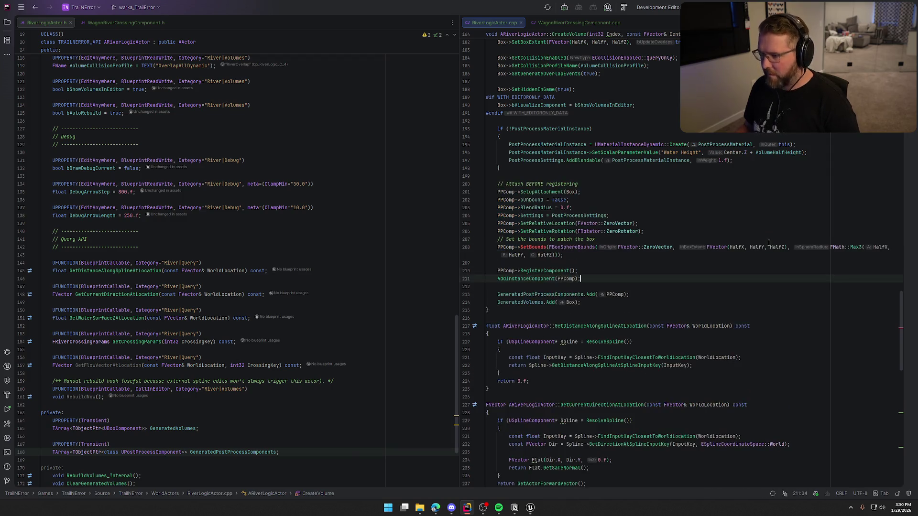
click(526, 264)
key(BackSpace)
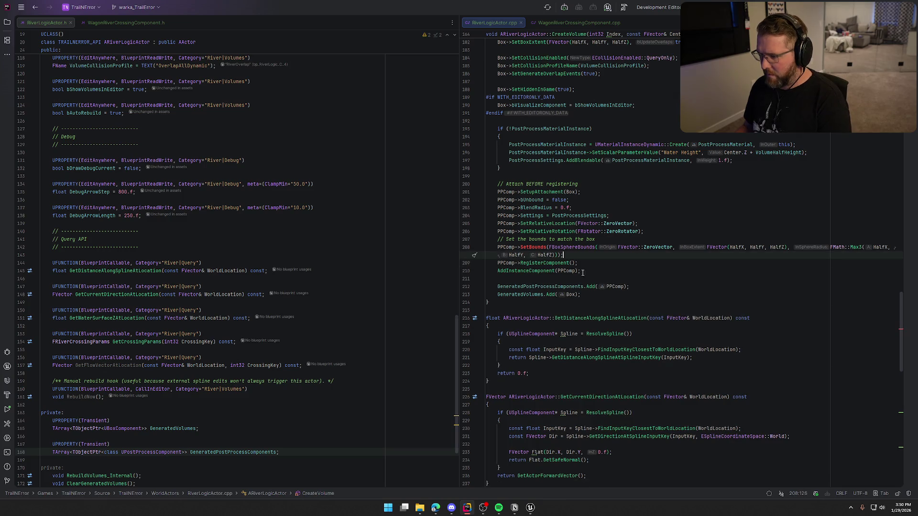
Remove the unresolved SetBounds line and its comment, adding PPComp->bUseAttachParentBound instead.
mouse_move(530, 248)
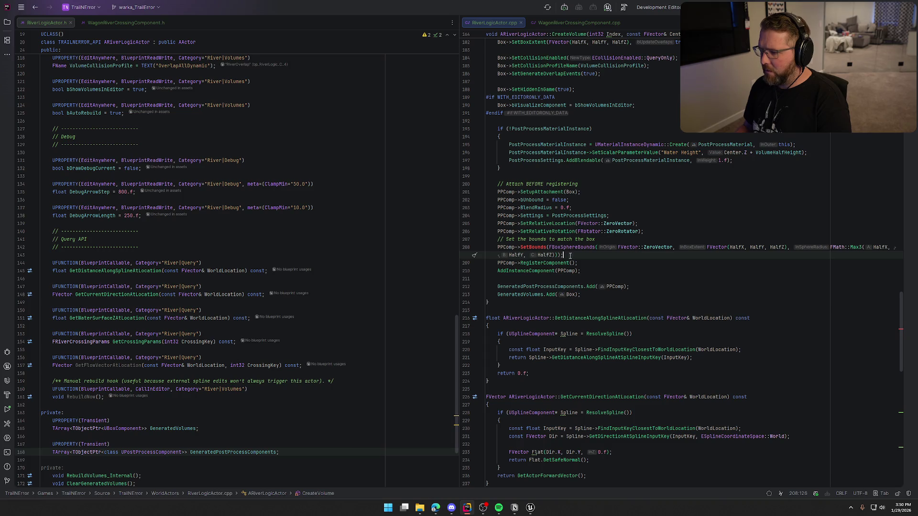
drag(570, 255, 478, 251)
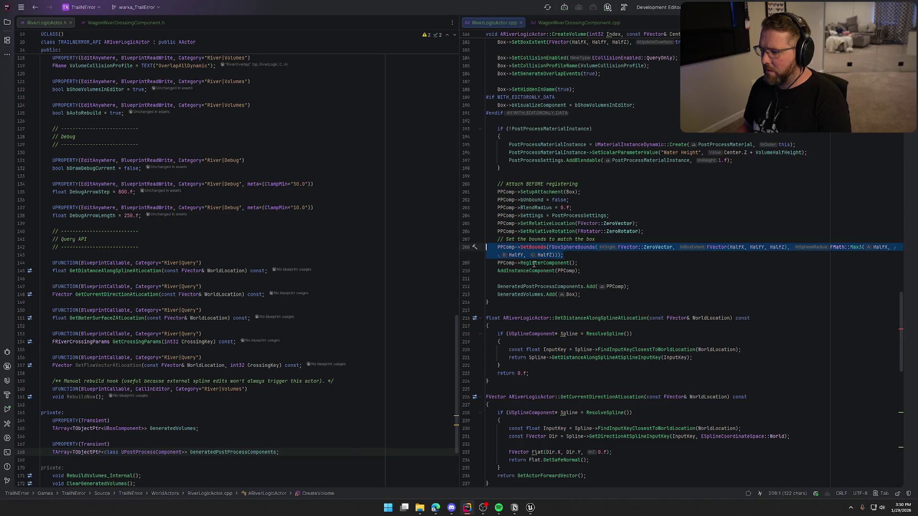
key(BackSpace)
key(BackSpace)
key(shift+Home)
key(BackSpace)
text(PPComp-)
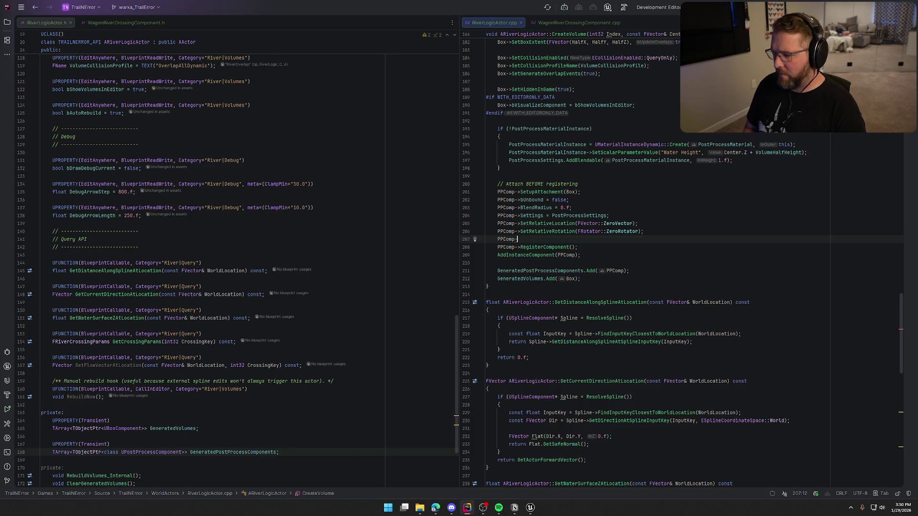
text(>bUseAt)
text(tach)
key(Down)
key(Return)
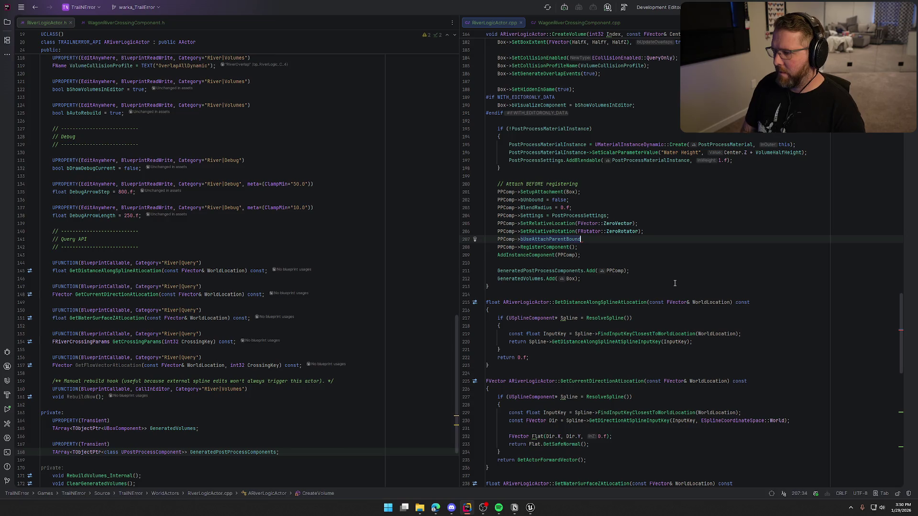